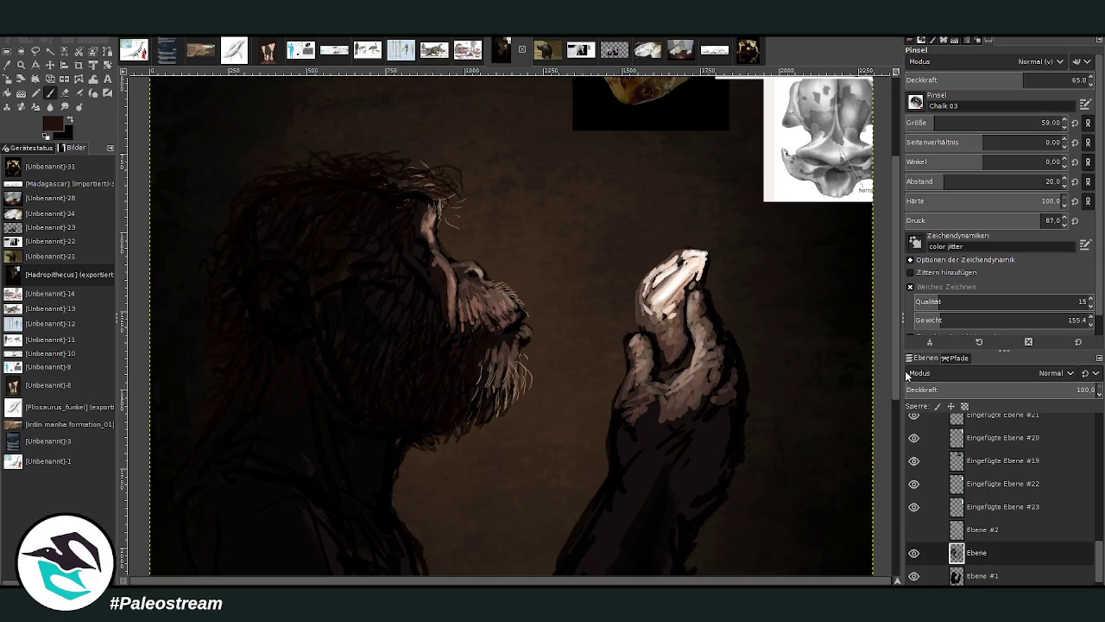
Shrink the brush to size 16 and make its strokes more opaque for fine detail.
left_click(922, 123)
left_click(1048, 79)
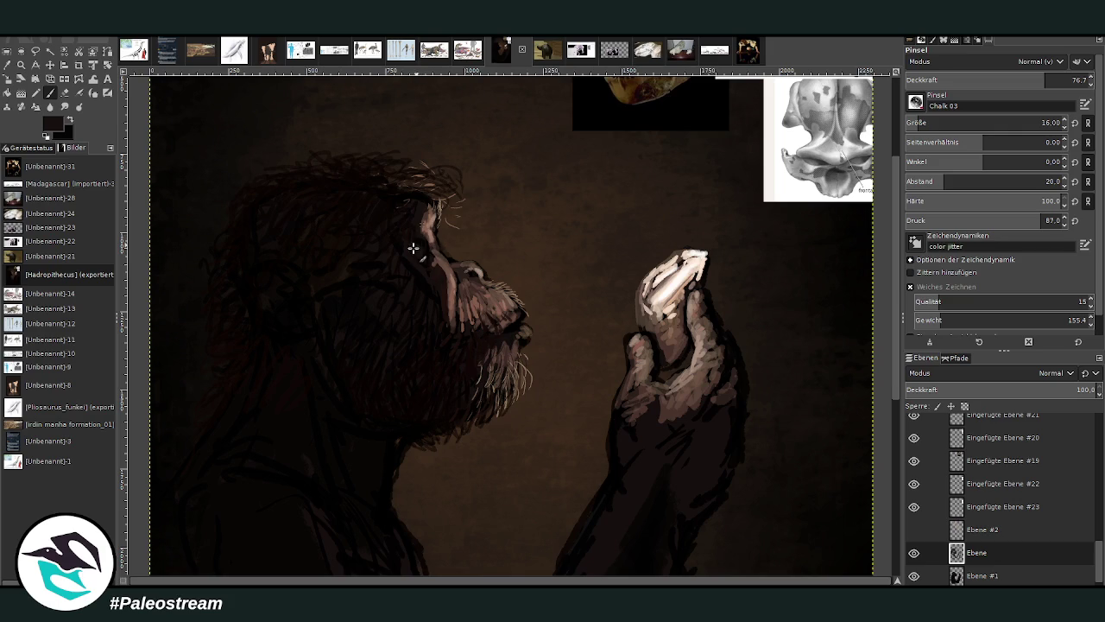
left_click_drag(895, 294, 896, 227)
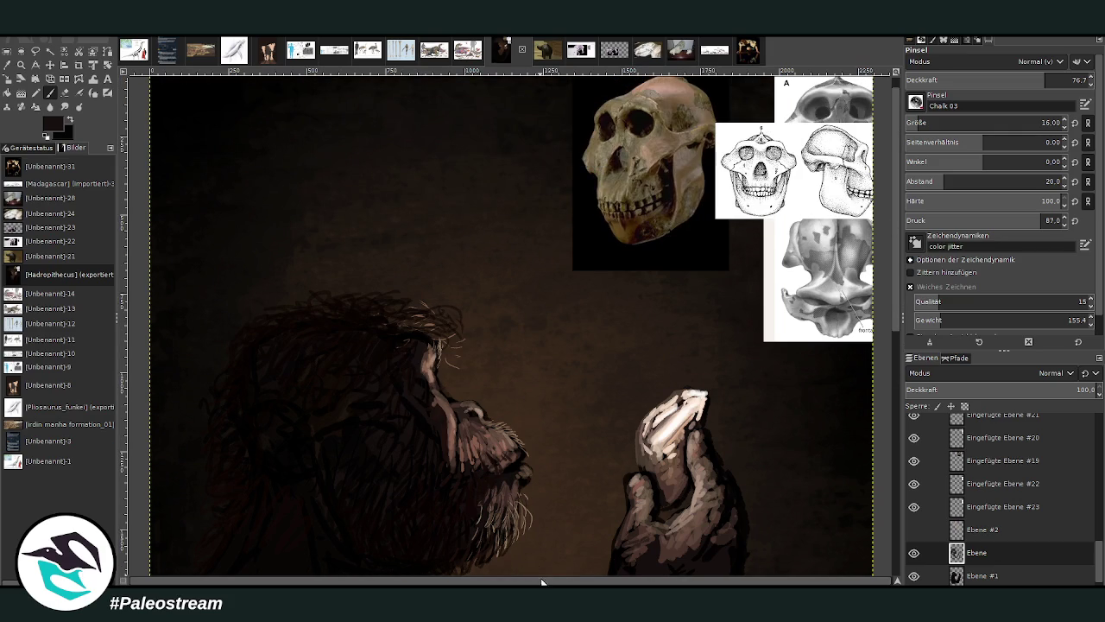
left_click_drag(542, 582, 544, 582)
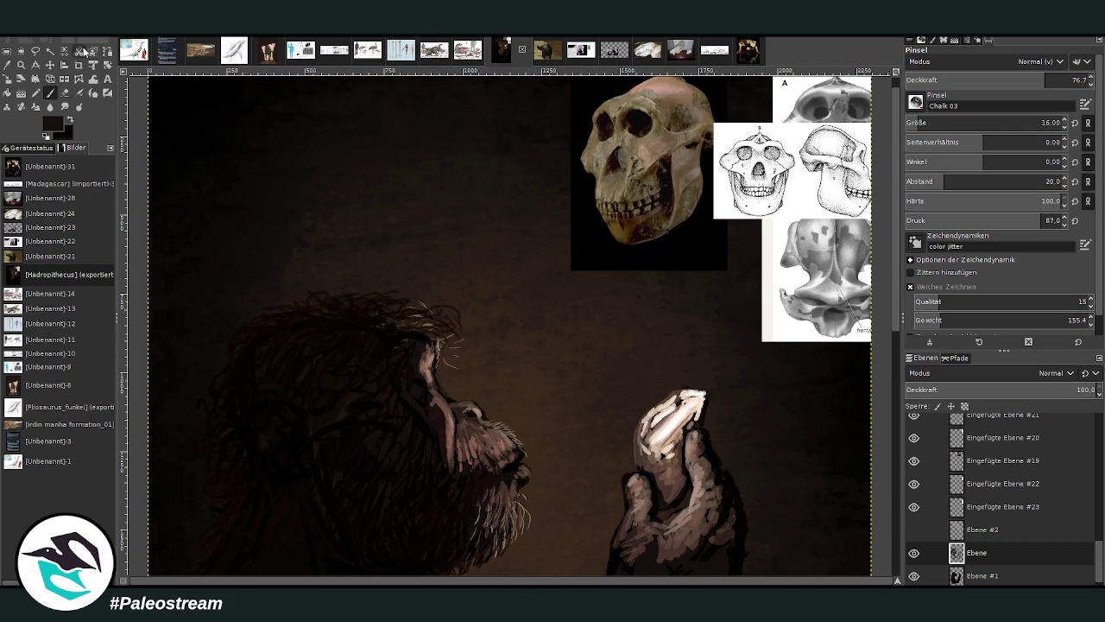
Sample the face's skin-brown tone, paint touches beside the nose, and blend at 50.5 opacity.
left_click(7, 65)
left_click(453, 418)
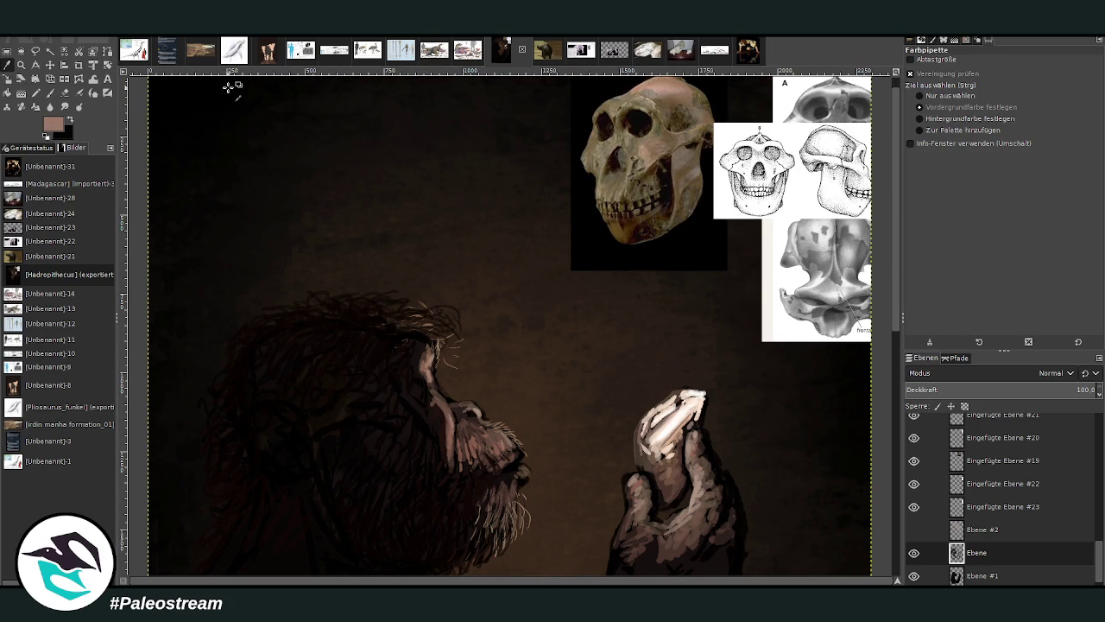
left_click(50, 92)
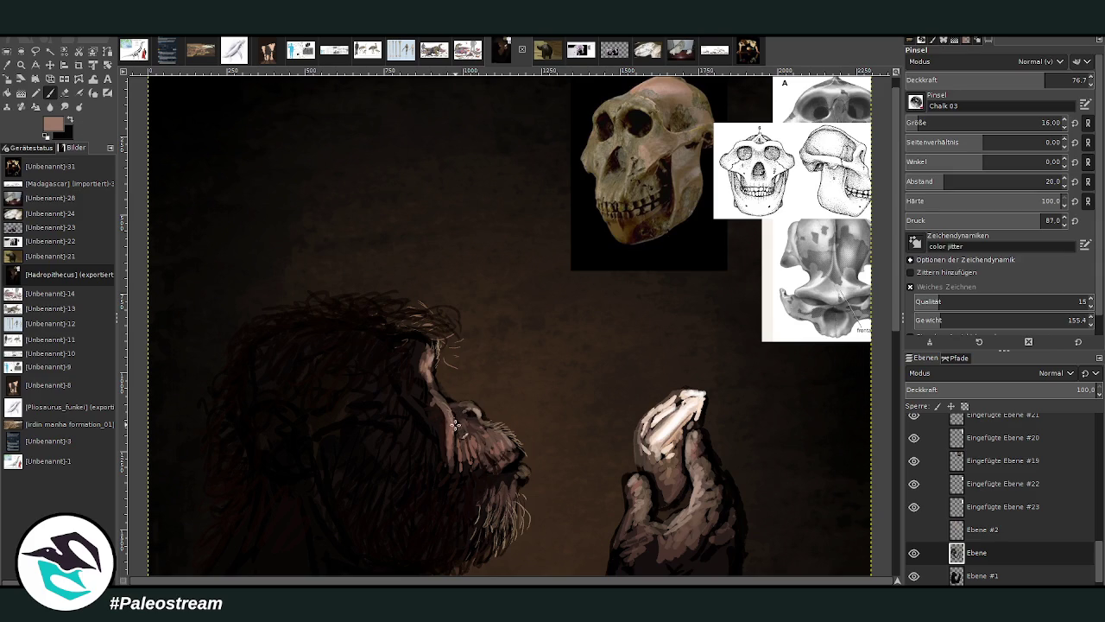
left_click_drag(457, 420, 453, 456)
left_click(1000, 79)
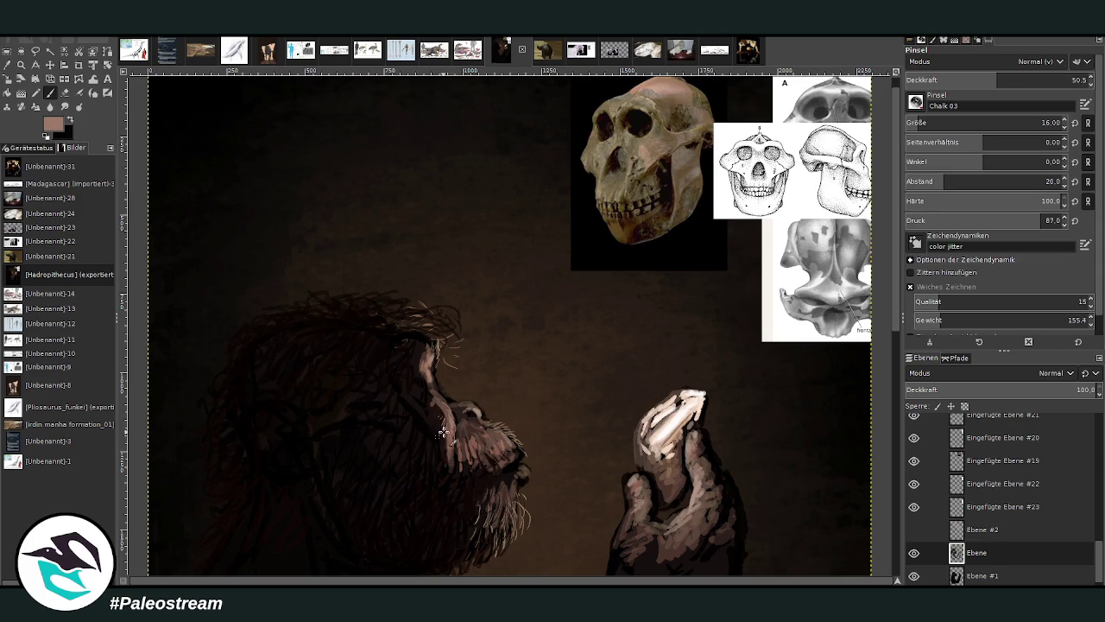
left_click_drag(448, 430, 443, 426)
Show and select the light beam layer Ebene #2, then paint light hair strands atop the head.
left_click(914, 530)
left_click(908, 532)
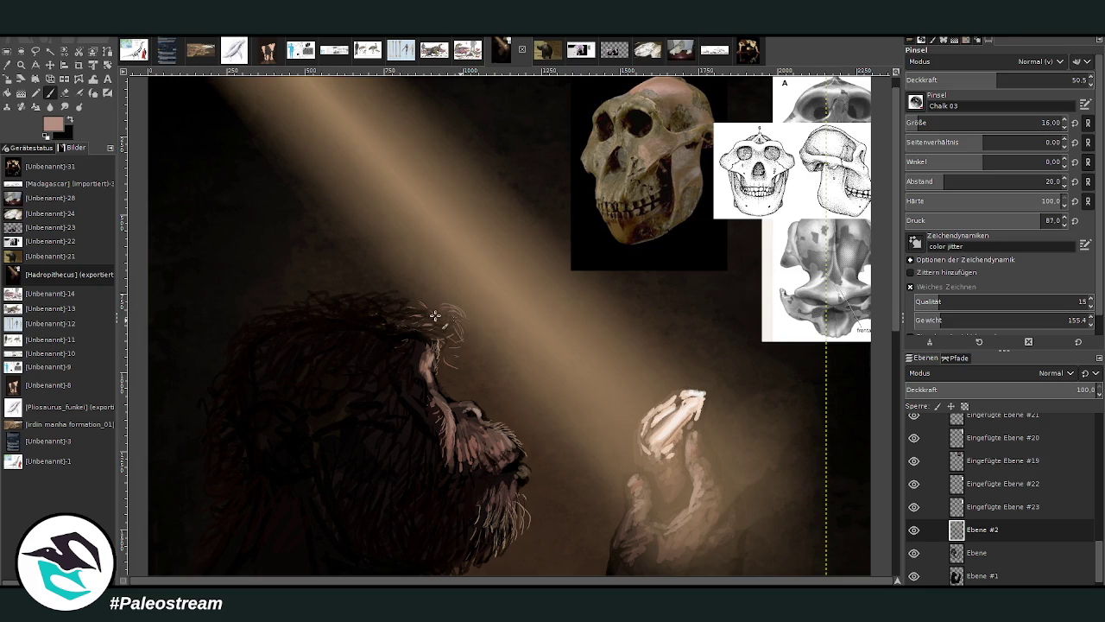
mouse_move(443, 308)
left_mouse_down()
mouse_move(433, 307)
mouse_move(457, 317)
mouse_move(465, 335)
mouse_move(403, 304)
mouse_move(441, 327)
left_mouse_up()
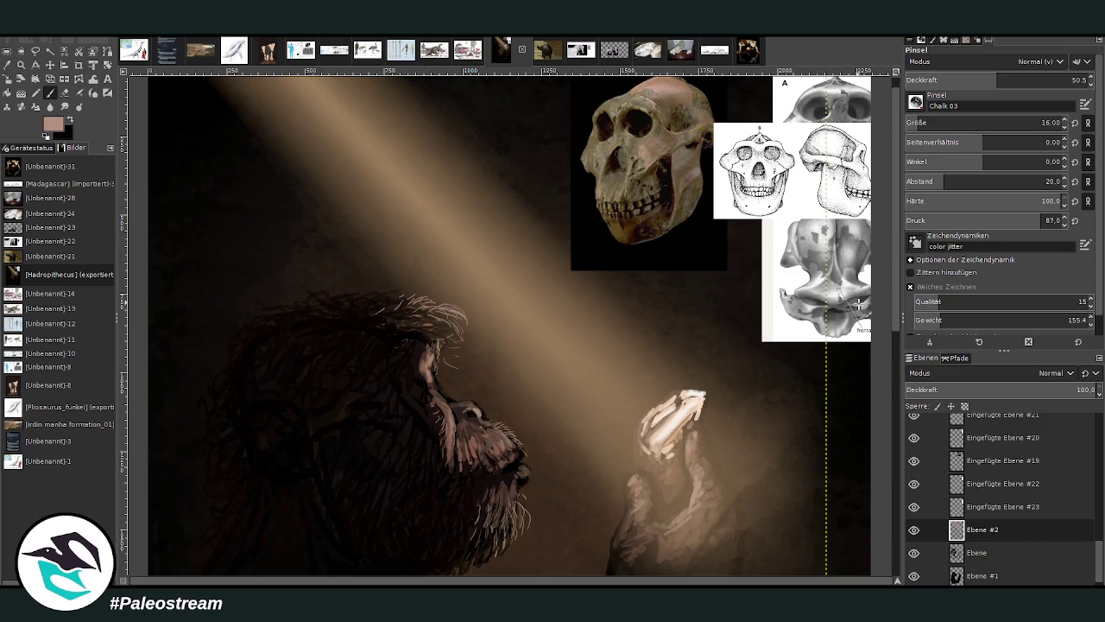
scroll(860, 304, "down", 2)
scroll(851, 292, "down", 1)
Zoom into the face and hands and brighten the eye highlight.
key("z")
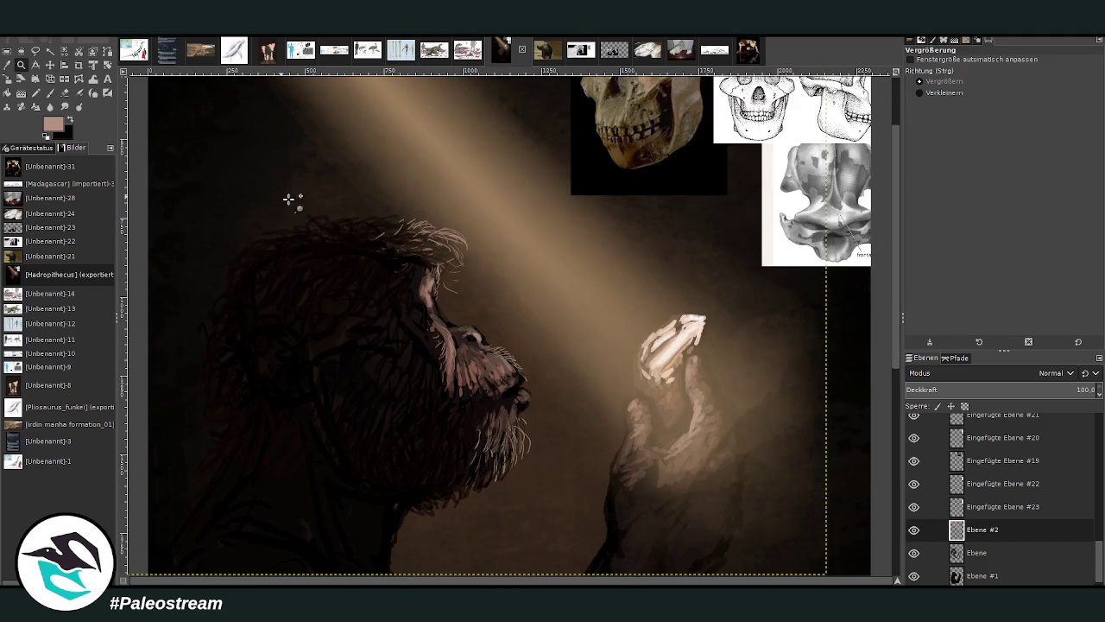
left_click_drag(348, 122, 678, 527)
key("p")
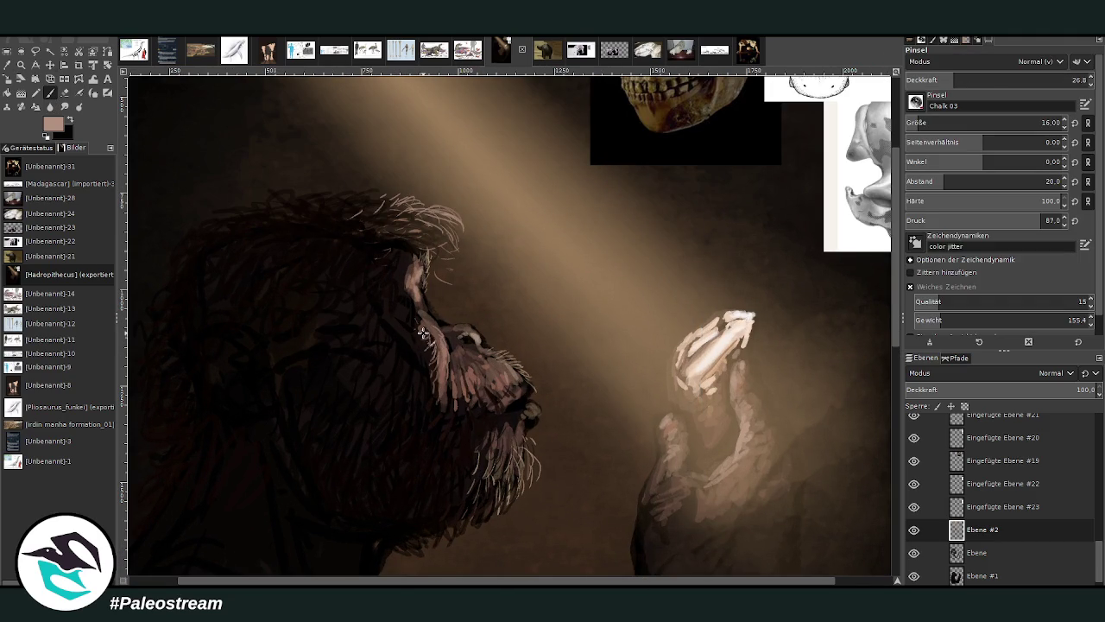
left_click_drag(462, 326, 471, 334)
Shade the brow, eye edge and beard in dark browns at brush size 21–25, adding lighter brown highlights.
left_click(855, 315, "ctrl")
key("bracketright")
key("bracketright")
key("bracketright")
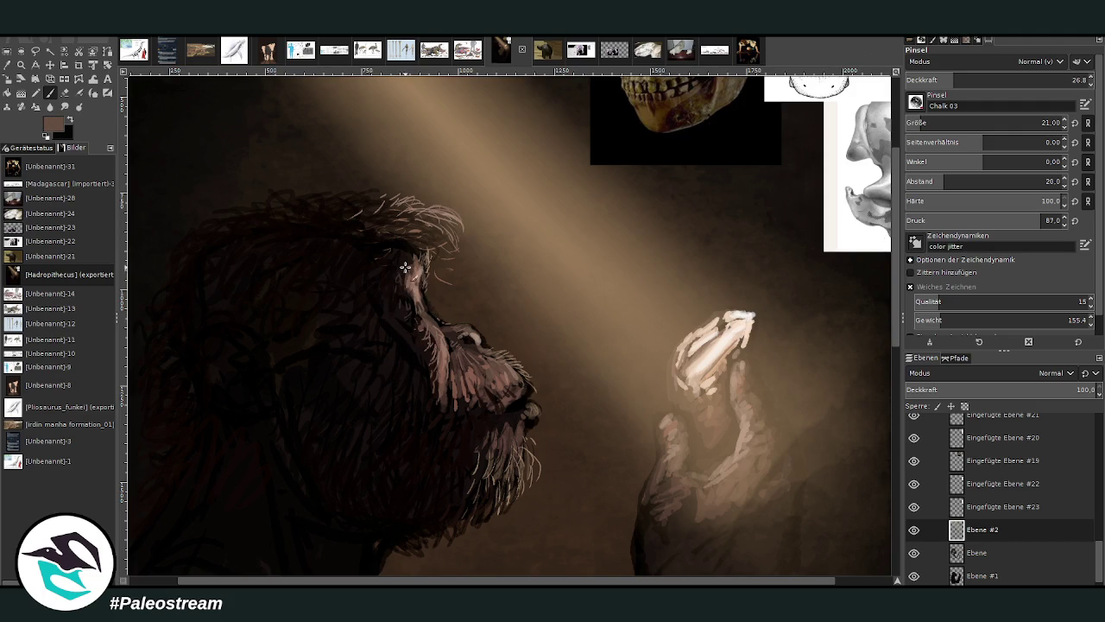
left_click_drag(380, 250, 375, 269)
left_click_drag(919, 122, 1043, 123)
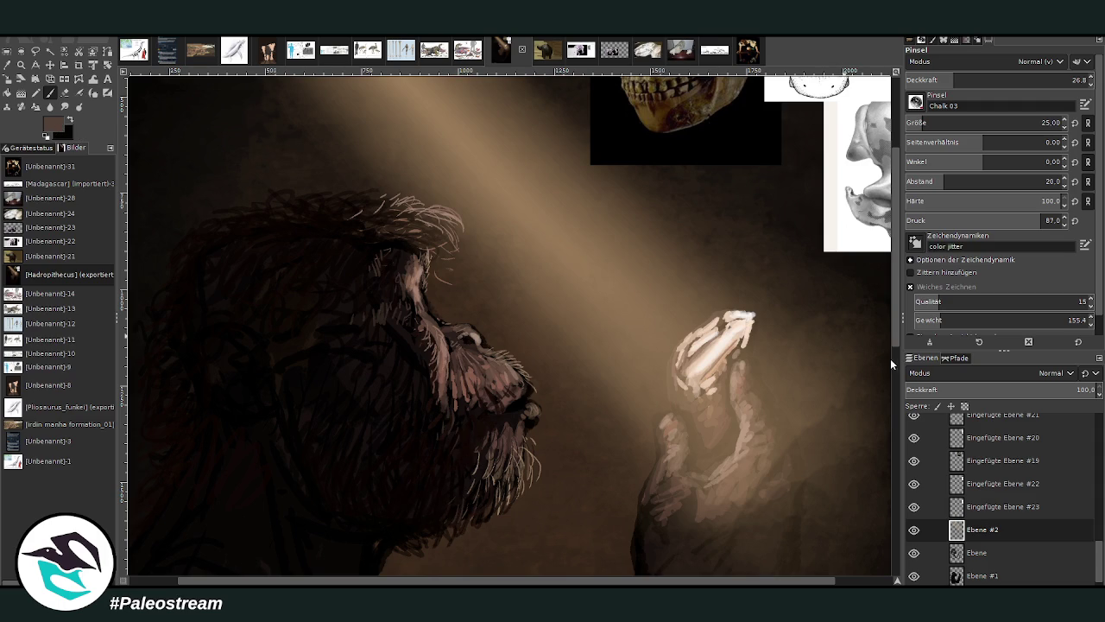
left_click(526, 391, "ctrl")
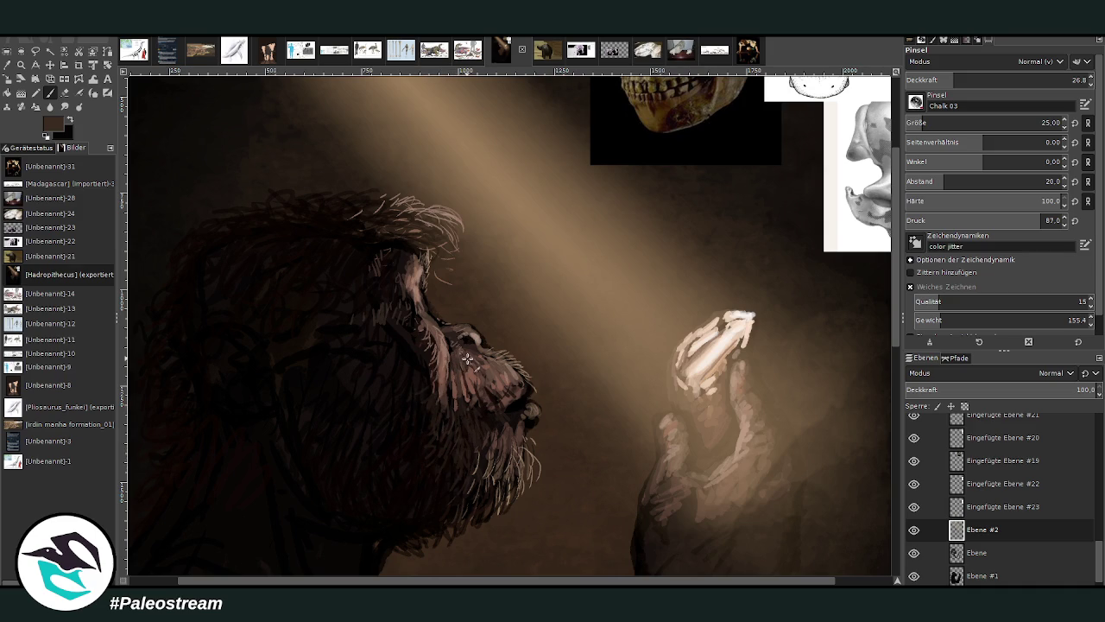
left_click(430, 239, "ctrl")
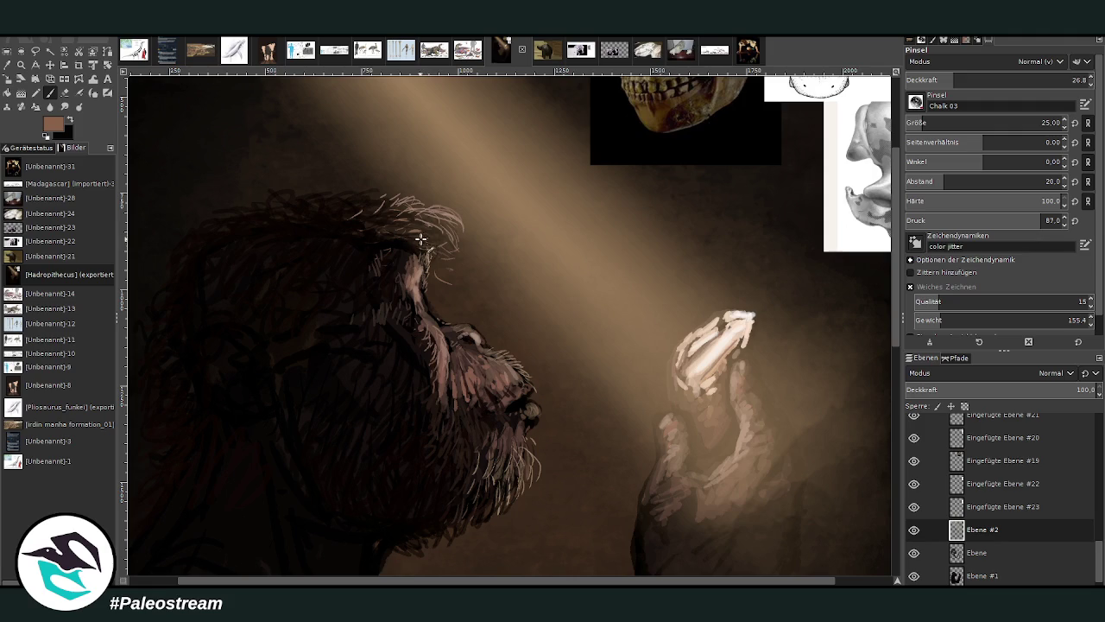
scroll(463, 313, "left", 2)
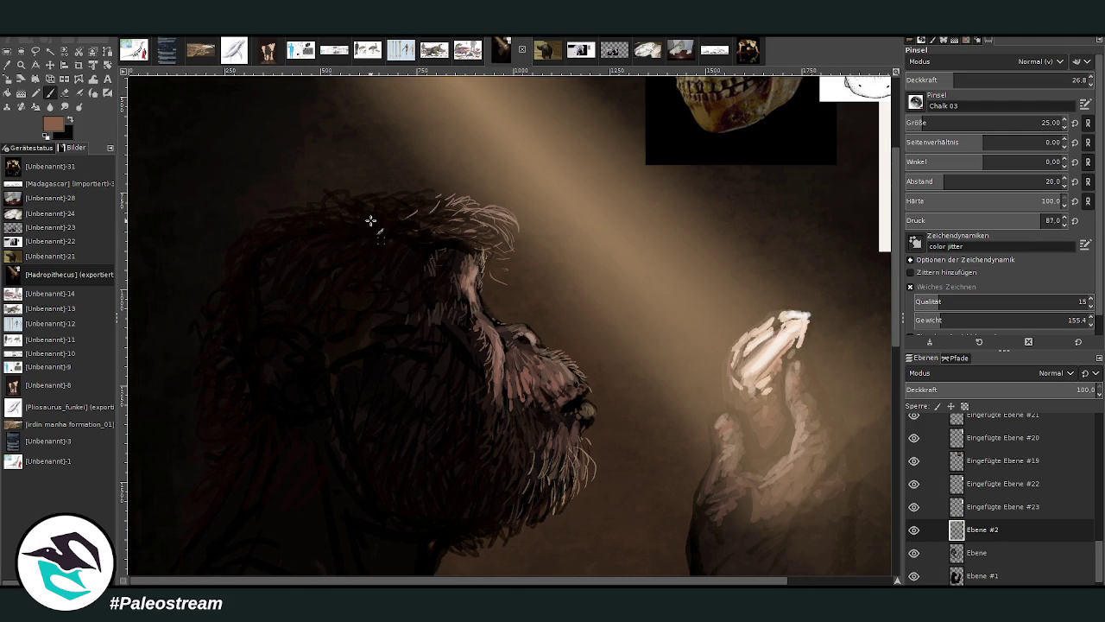
Paint dark brown strokes around the ear and over the head with a size-43 brush.
left_click(888, 355, "ctrl")
left_click(931, 122)
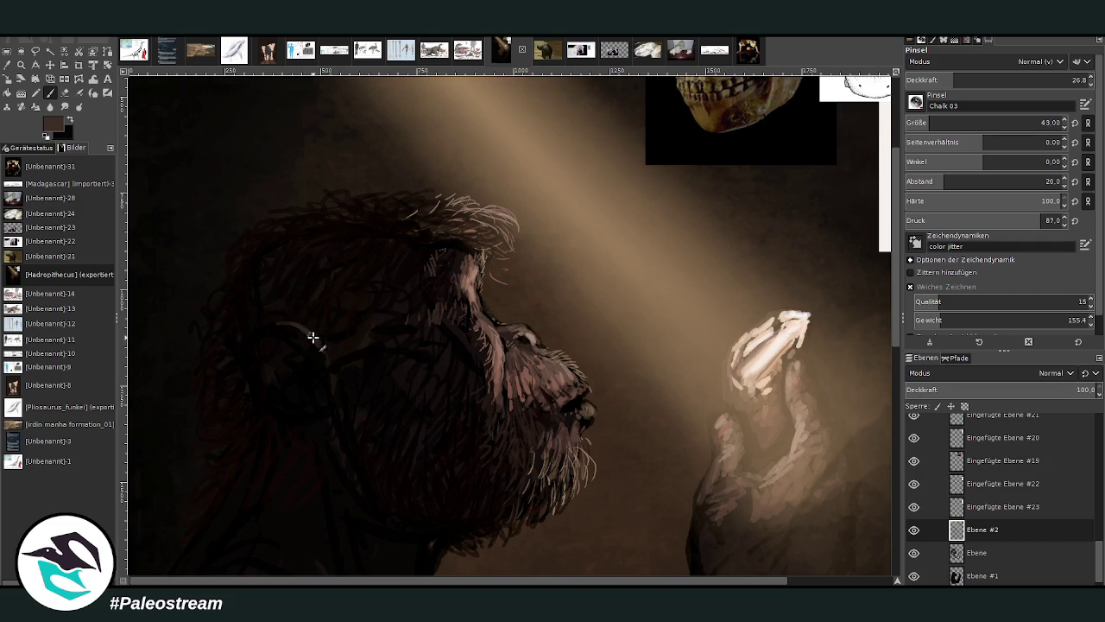
left_click_drag(276, 320, 309, 352)
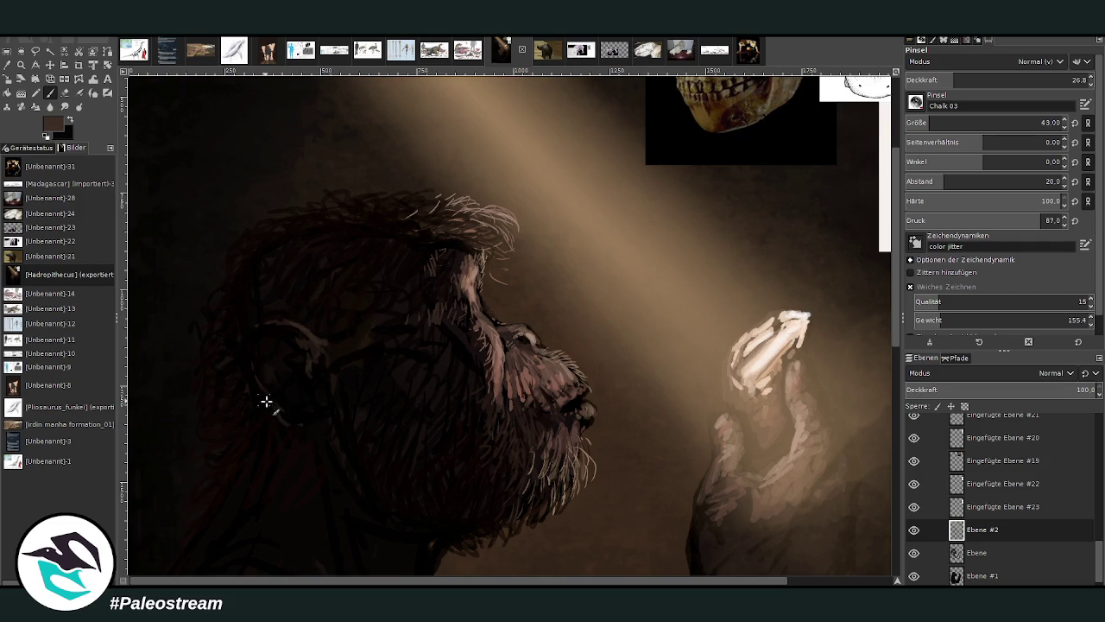
left_click_drag(266, 401, 269, 338)
Enlarge the brush to 59 and switch to near-black at 62.8 opacity for deep shadows.
left_click_drag(937, 123, 945, 123)
left_click_drag(954, 79, 934, 79)
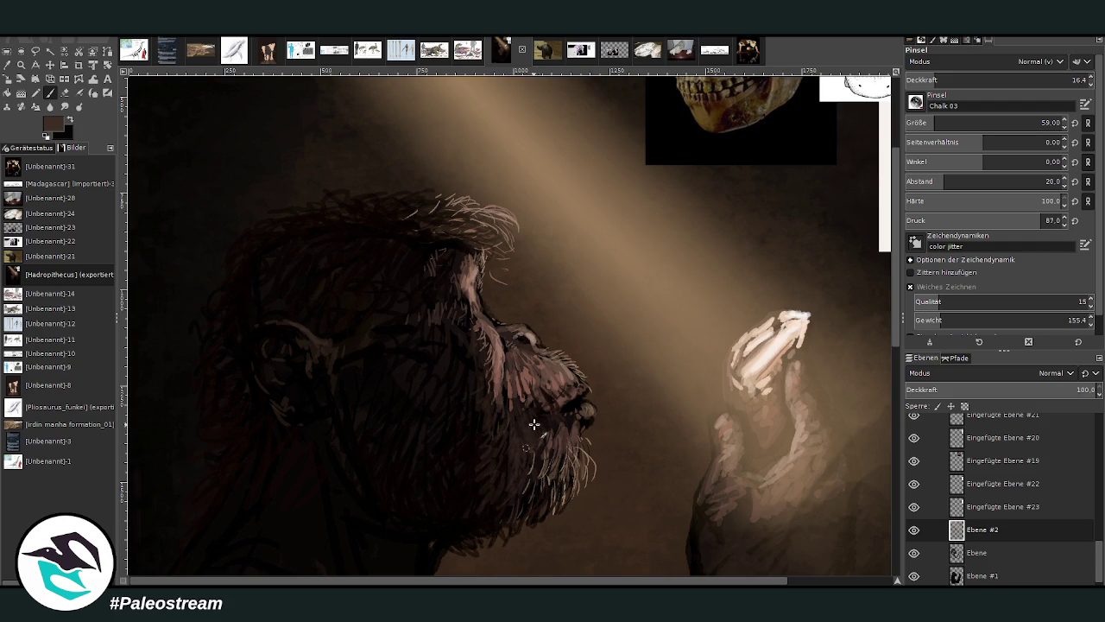
left_click(888, 387, "ctrl")
left_click_drag(965, 80, 1008, 81)
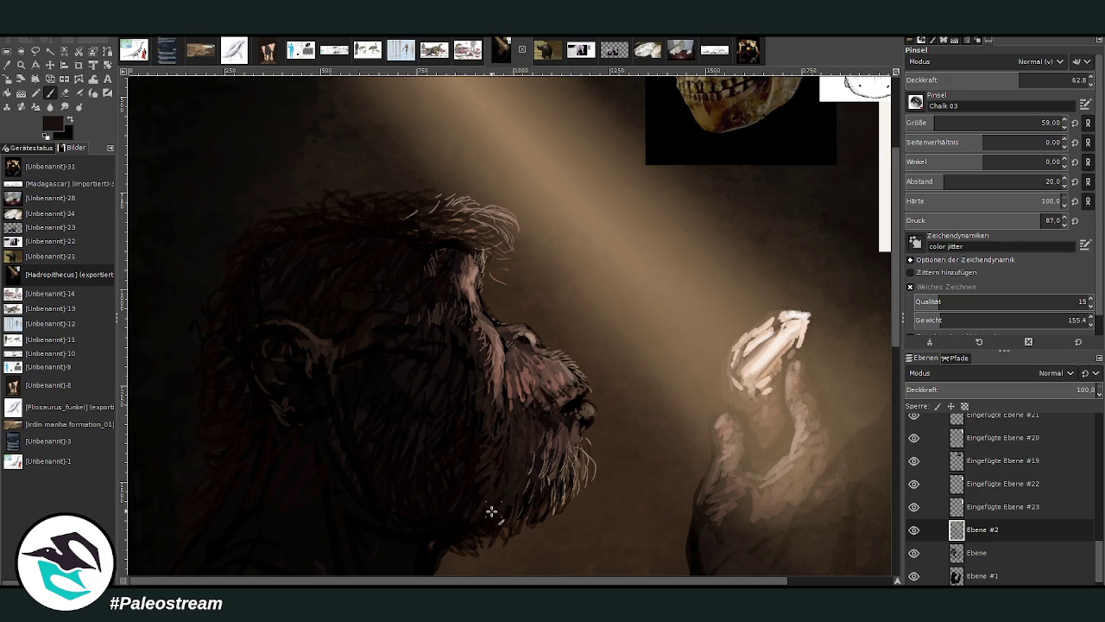
scroll(814, 270, "down", 5)
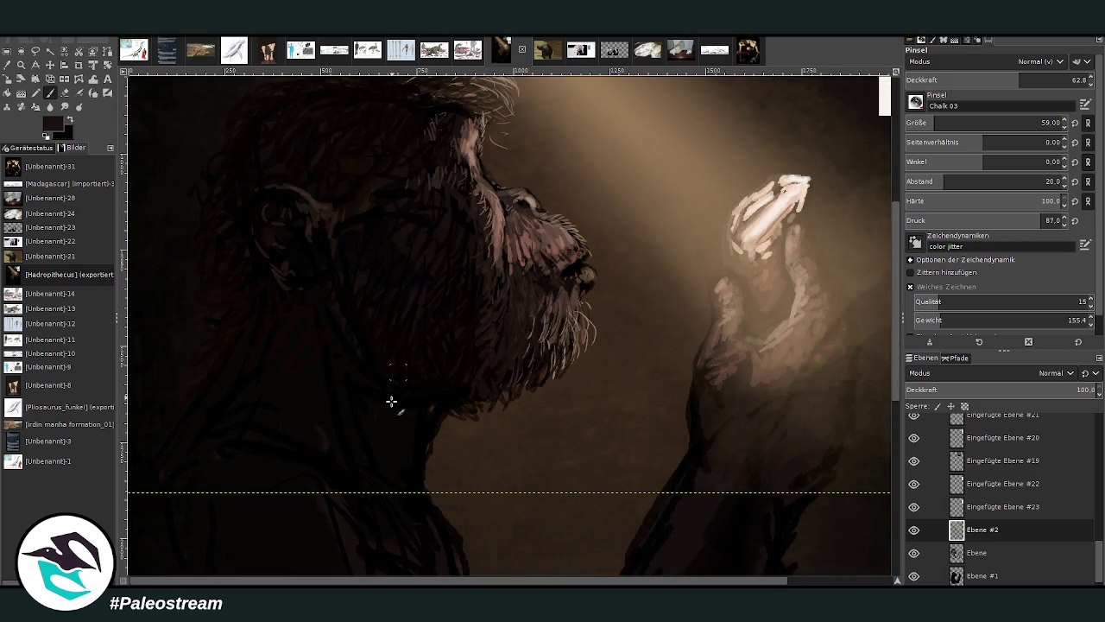
Pick black for the jaw, zoom out to the whole painting, then zoom into its upper part.
left_click(410, 430, "ctrl")
key("minus")
key("minus")
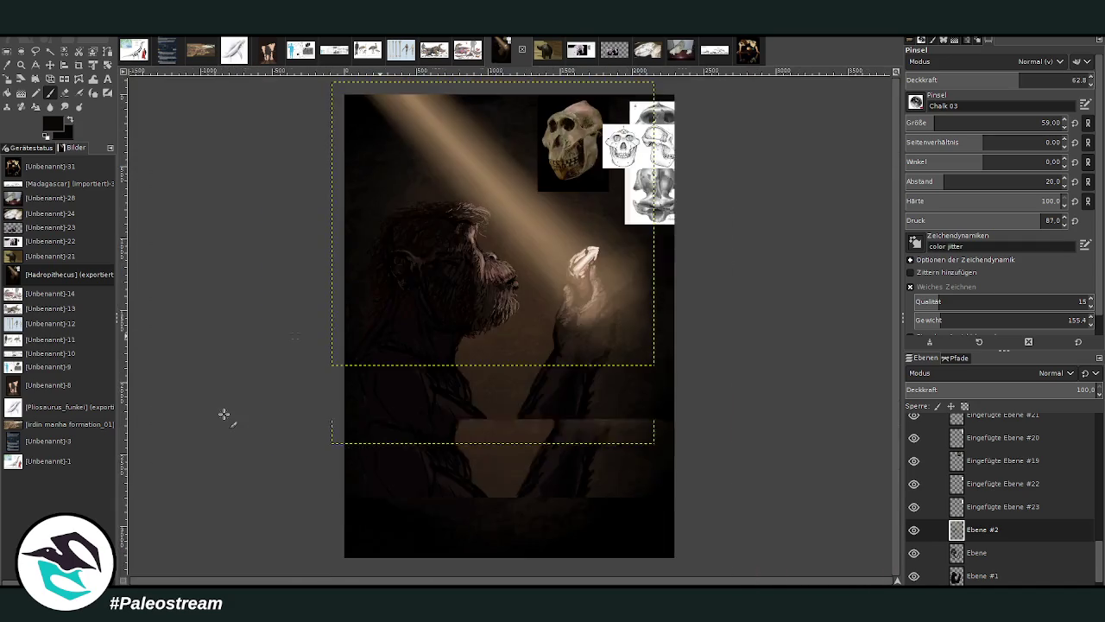
key("minus")
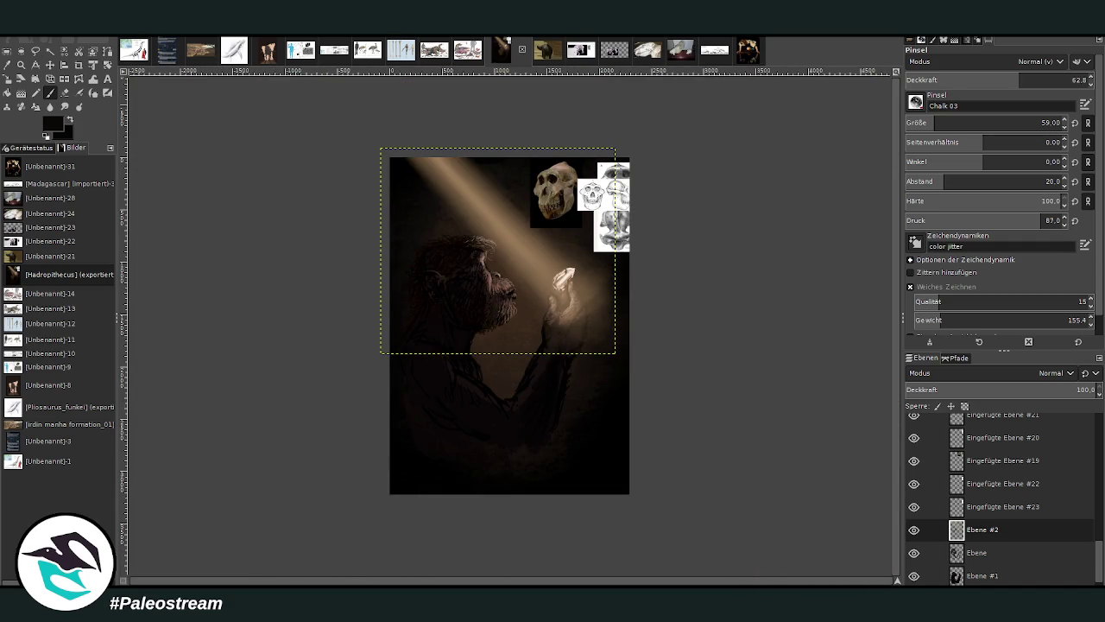
key("z")
left_click_drag(387, 148, 634, 441)
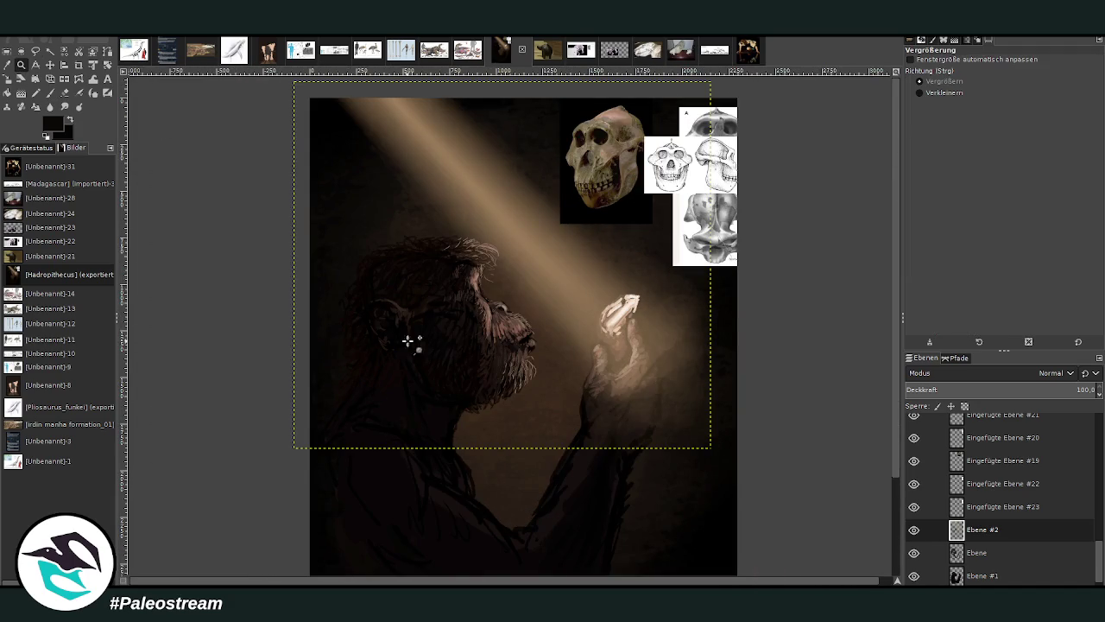
Compare the scene with Ebene #2's light beam hidden and shown, zoom to the figure, and choose the Eraser.
left_click(915, 529)
left_click(914, 529)
left_click_drag(434, 126, 720, 499)
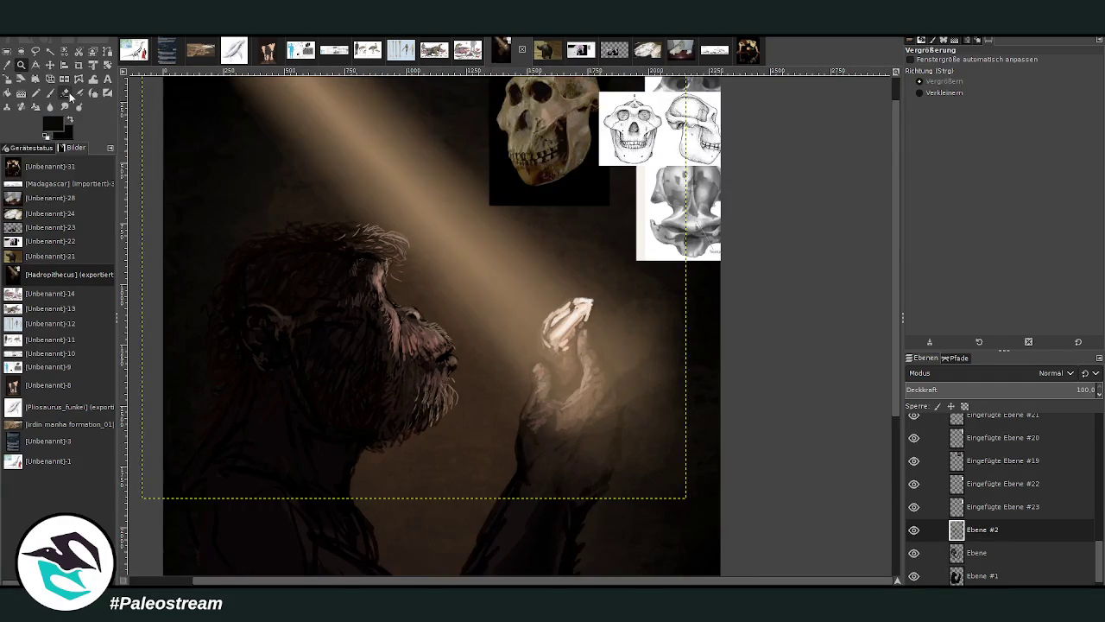
left_click(66, 93)
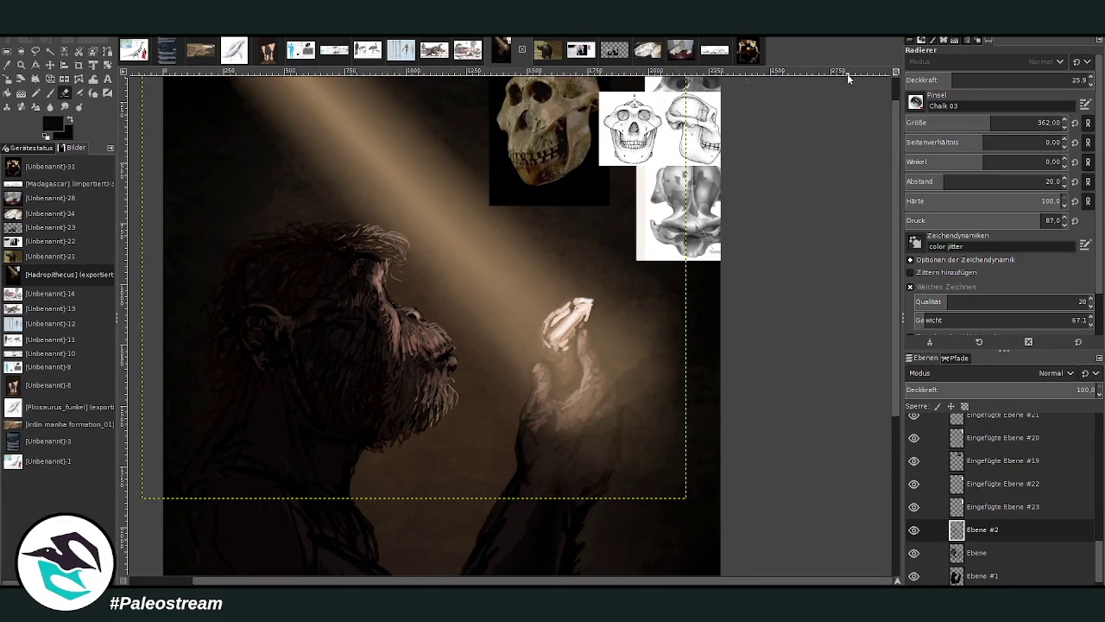
Make the eraser larger and fainter, then fade the glow around the raised hand.
left_click(941, 79)
left_click(1039, 122)
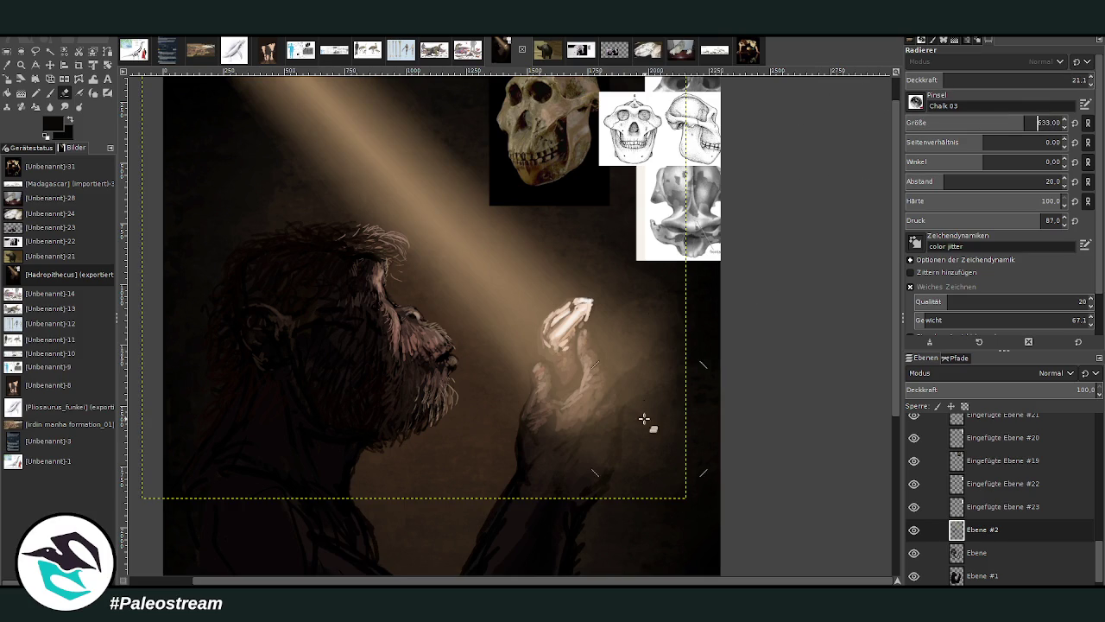
left_click_drag(624, 424, 608, 372)
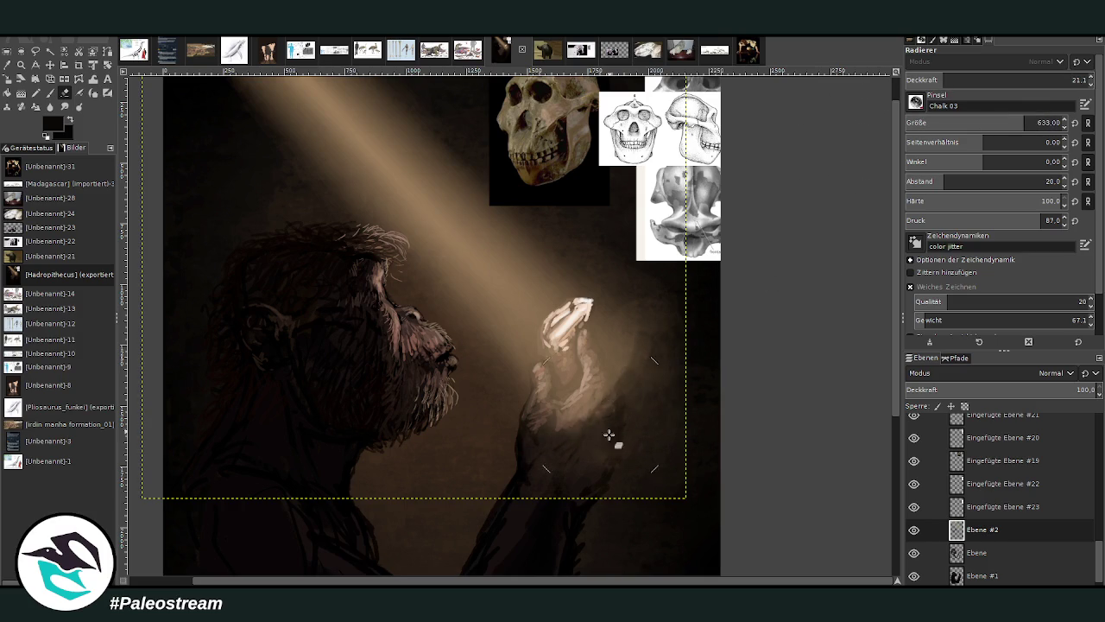
left_click_drag(609, 434, 680, 296)
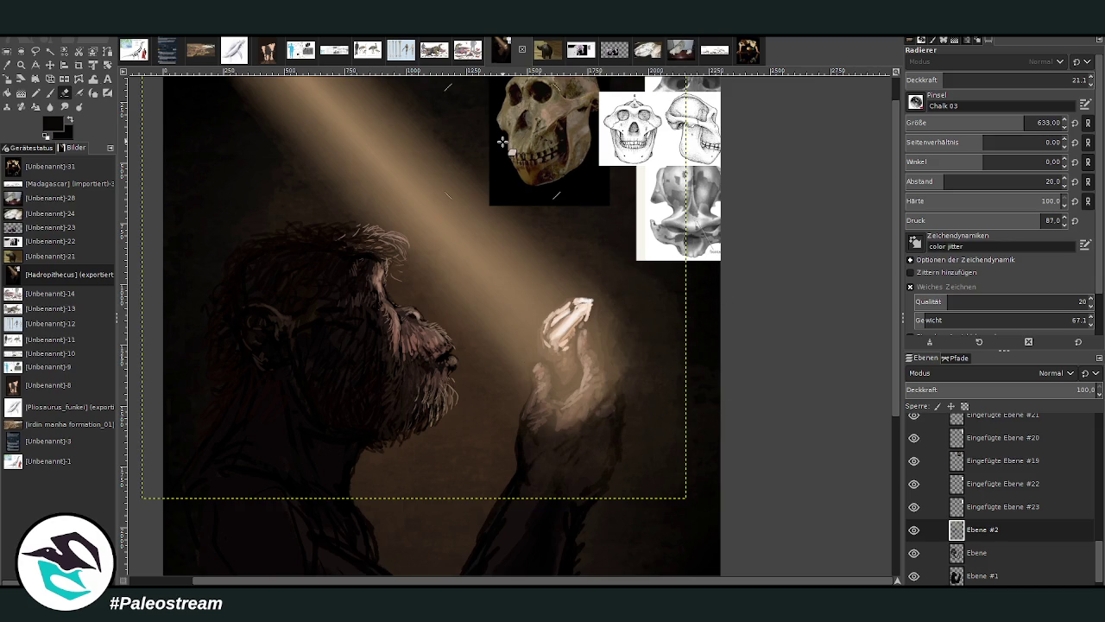
Try the Warp and Smudge tools with lowered strength, then return to the Eraser.
left_click(91, 78)
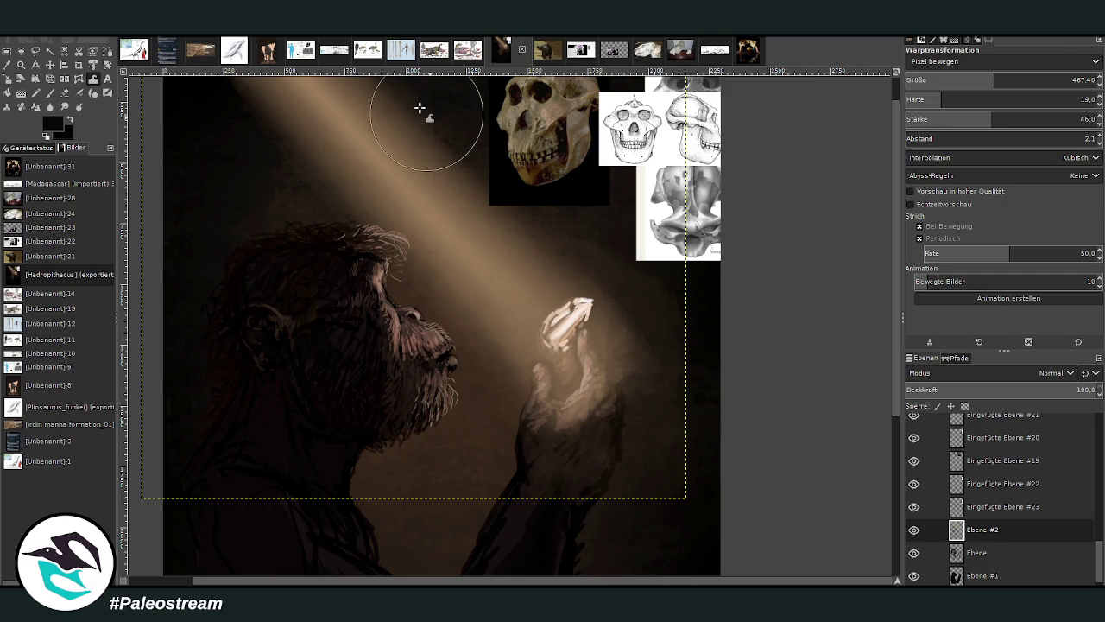
key("s")
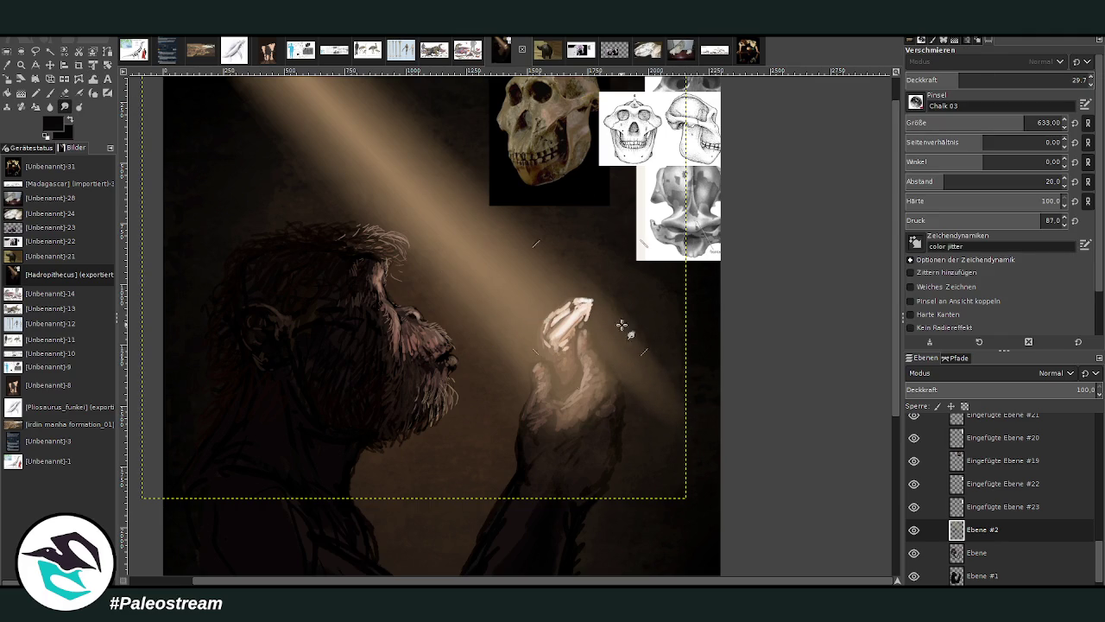
left_click(929, 79)
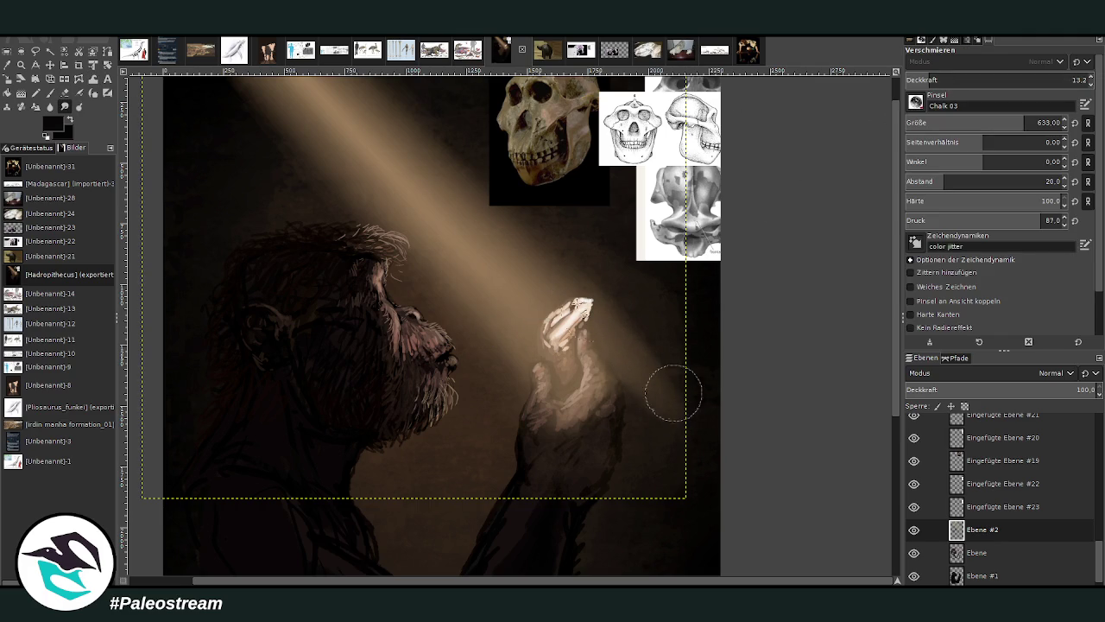
key("shift+e")
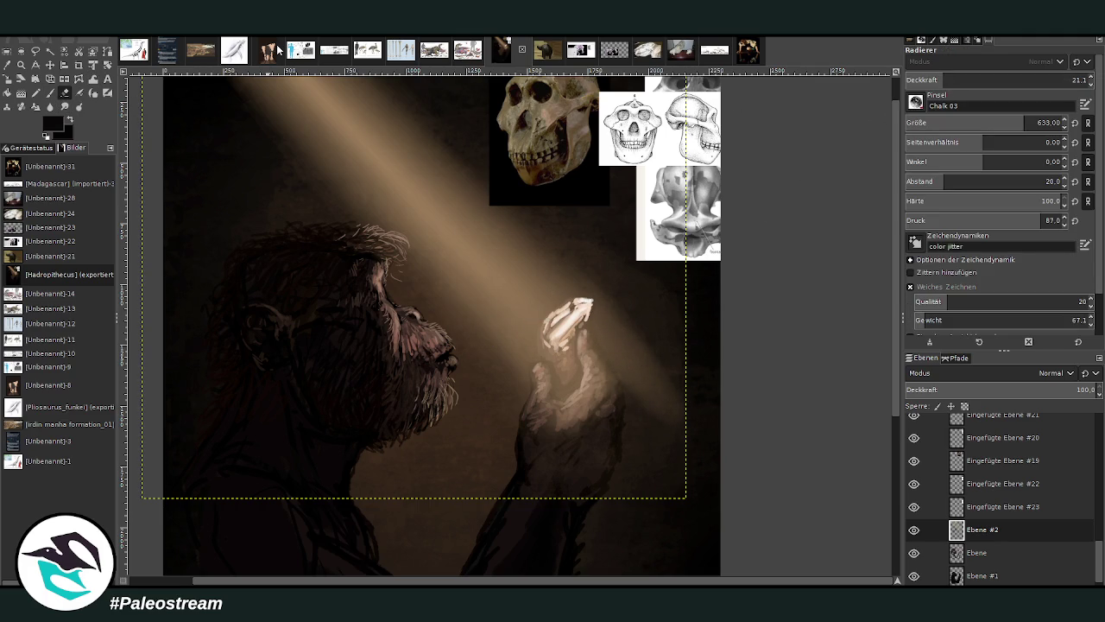
Shrink the eraser to 172 at lower opacity and lightly erase over the palm and thumb.
left_click(924, 79)
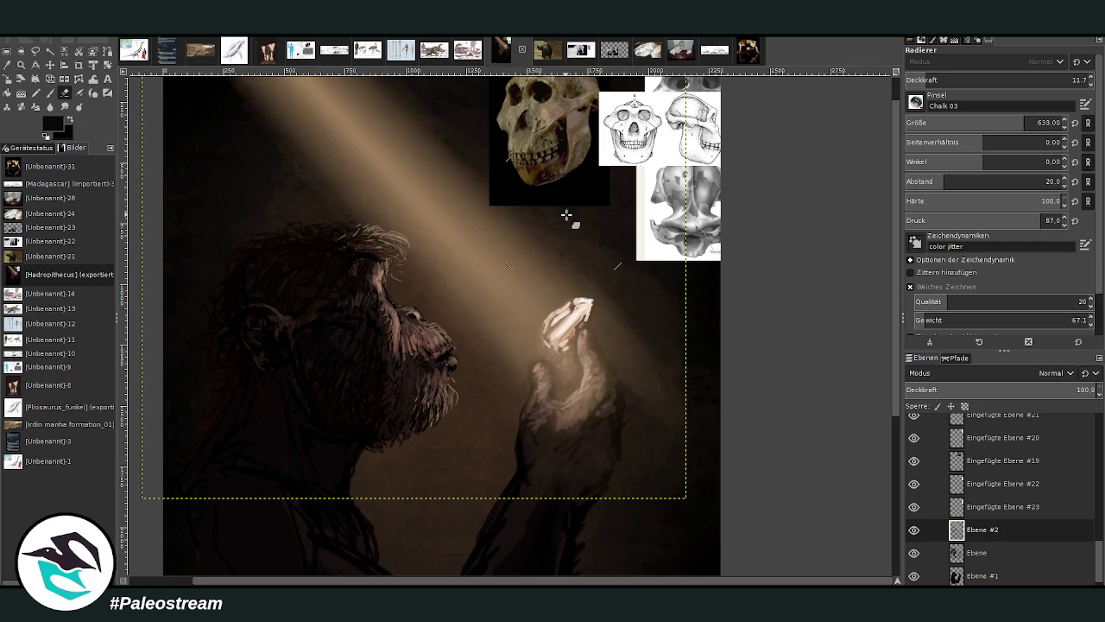
left_click(929, 80)
left_click(998, 123)
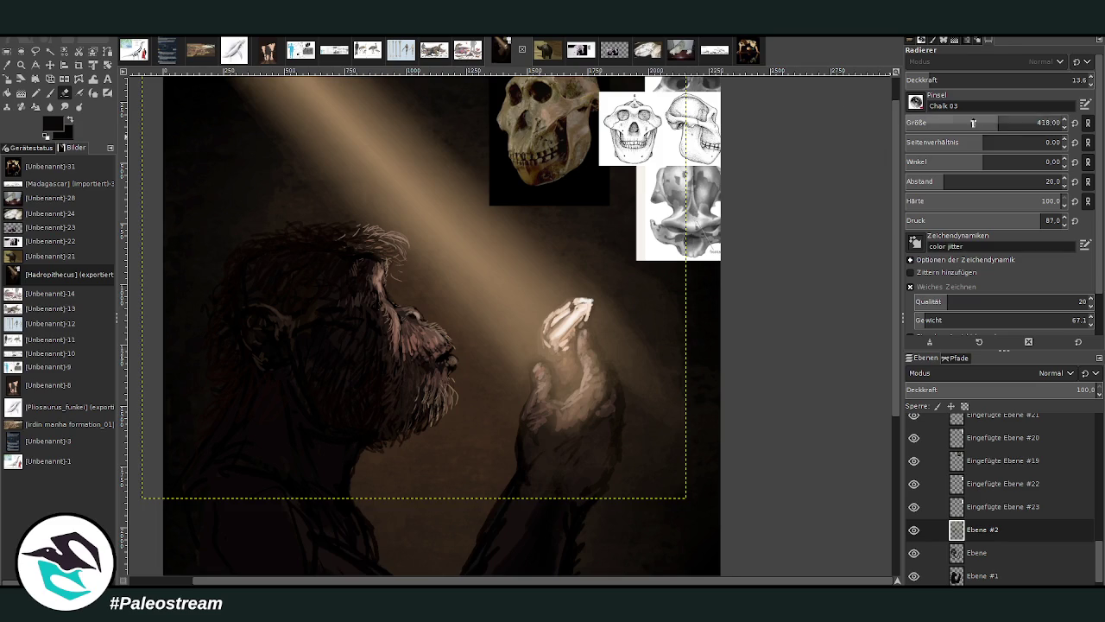
key("bracketleft")
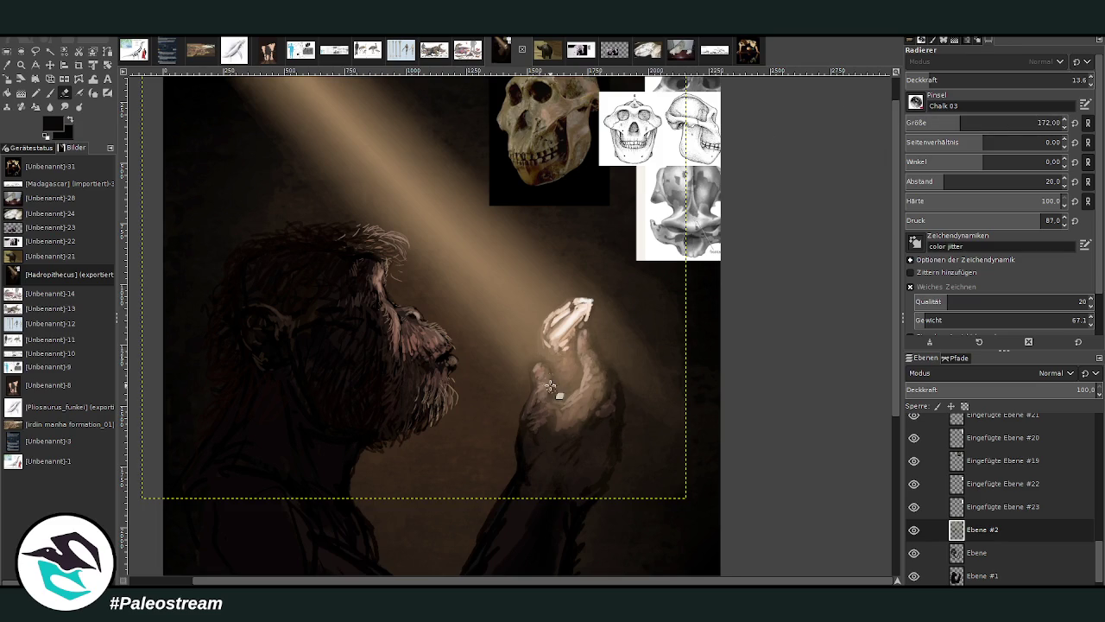
left_click_drag(563, 382, 553, 371)
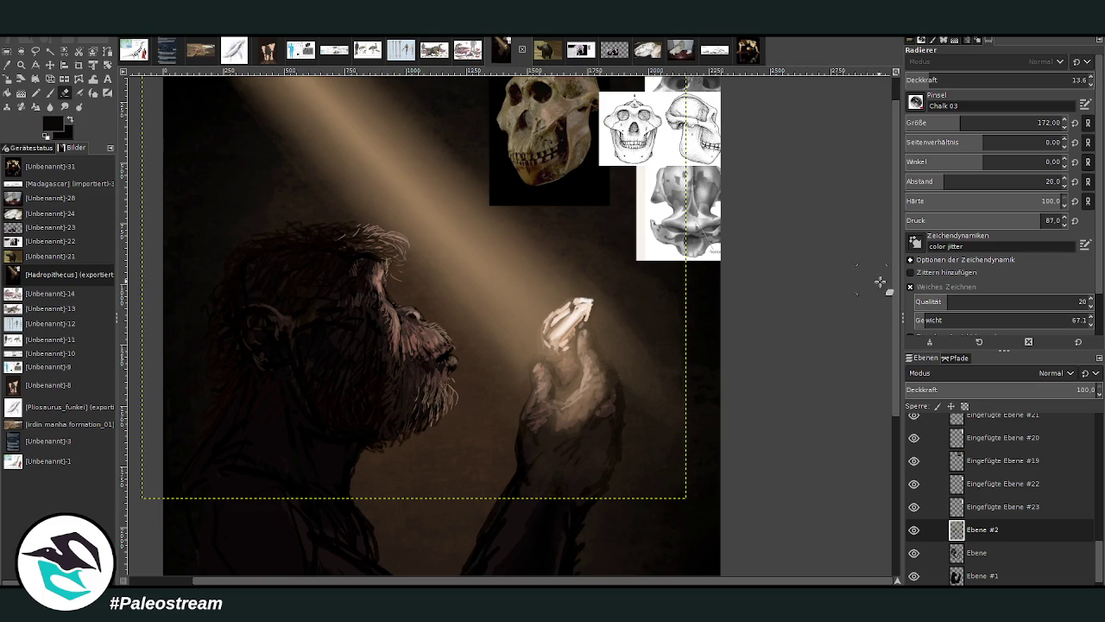
left_click(7, 64)
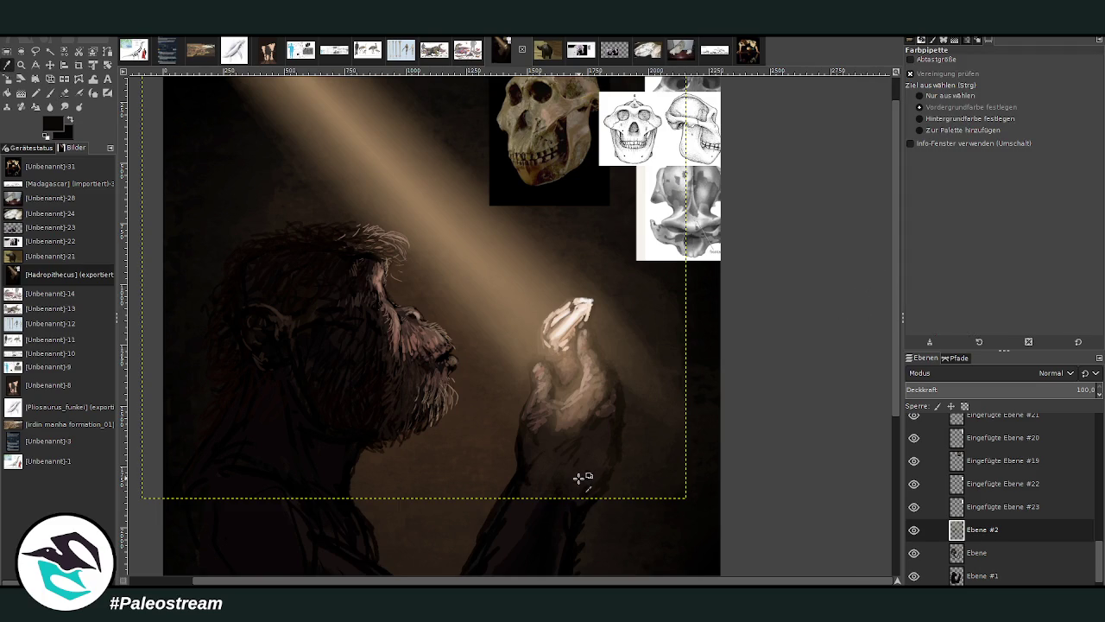
Pick a brown from the forearm and paint over it on layer Ebene with a size-314 brush.
left_click(584, 475)
left_click(50, 93)
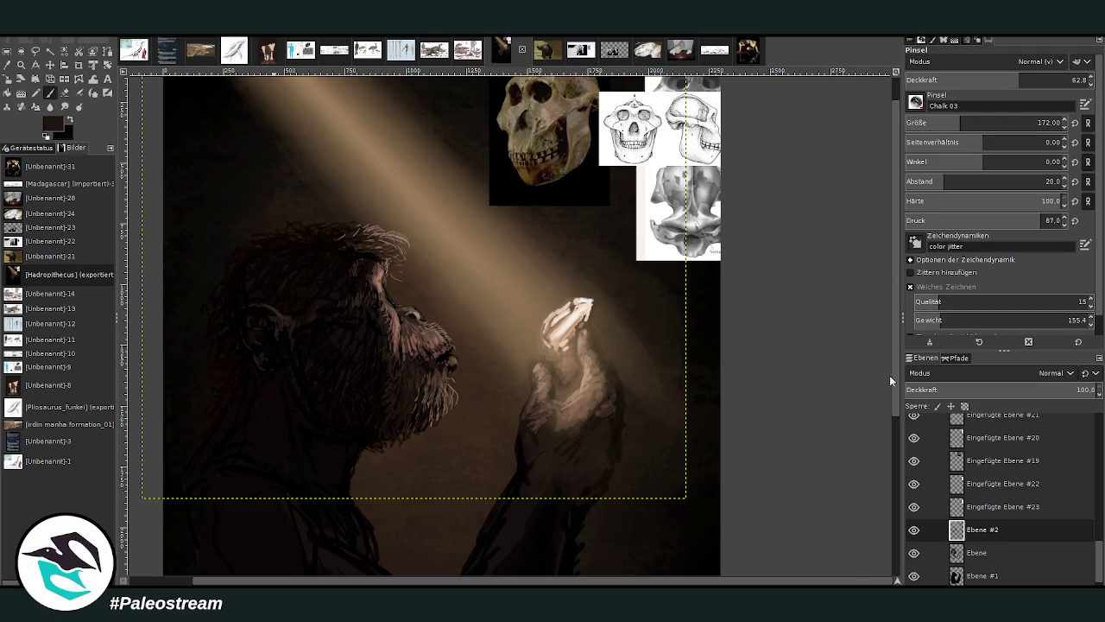
left_click_drag(943, 123, 988, 122)
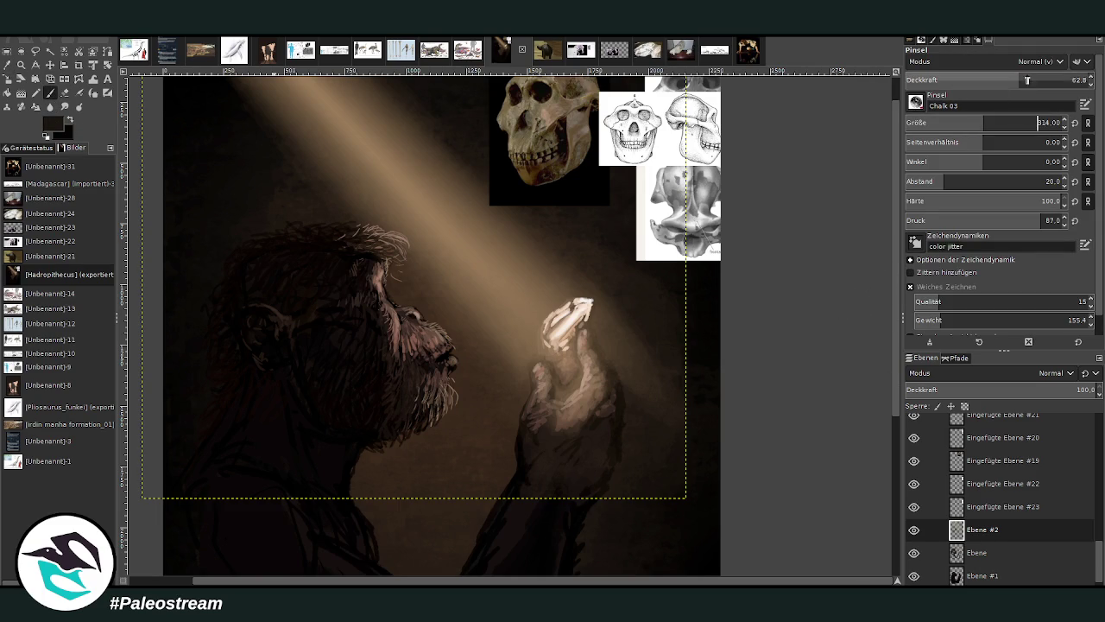
left_click_drag(1019, 79, 1045, 79)
scroll(432, 345, "down", 2)
left_click(976, 553)
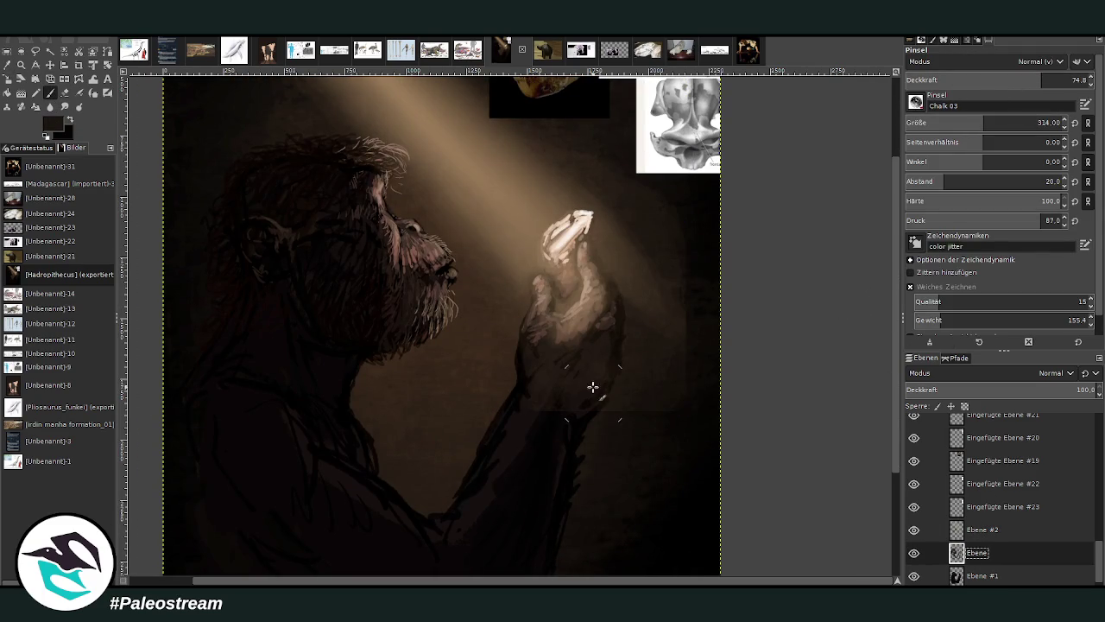
left_click_drag(565, 393, 557, 456)
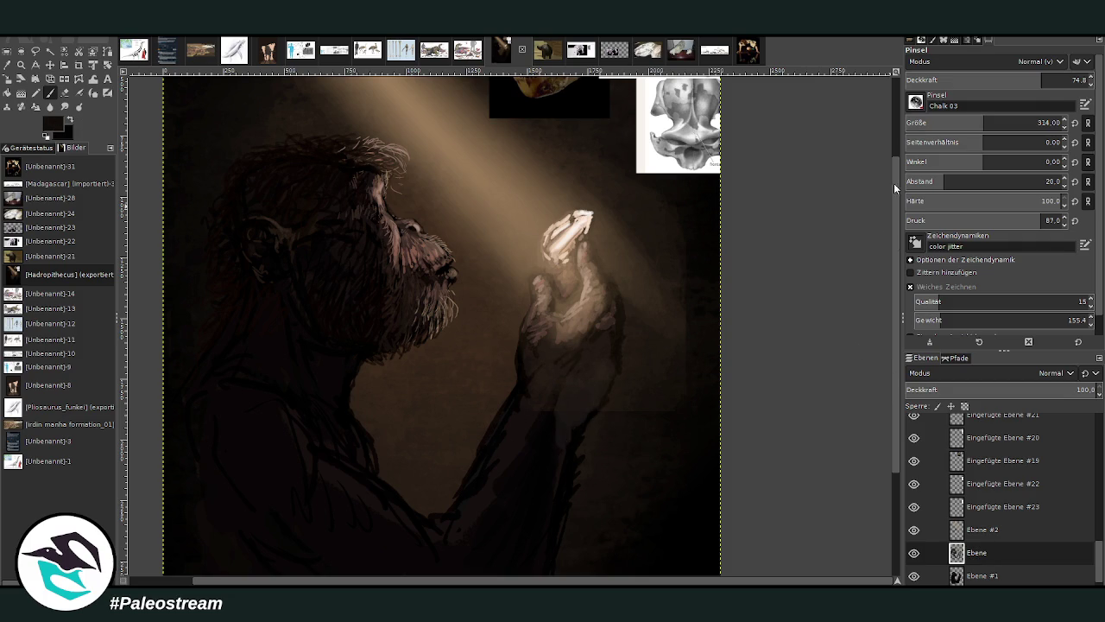
Reduce the brush to 175, return to layer Ebene #2, and choose the Eraser.
left_click(943, 123)
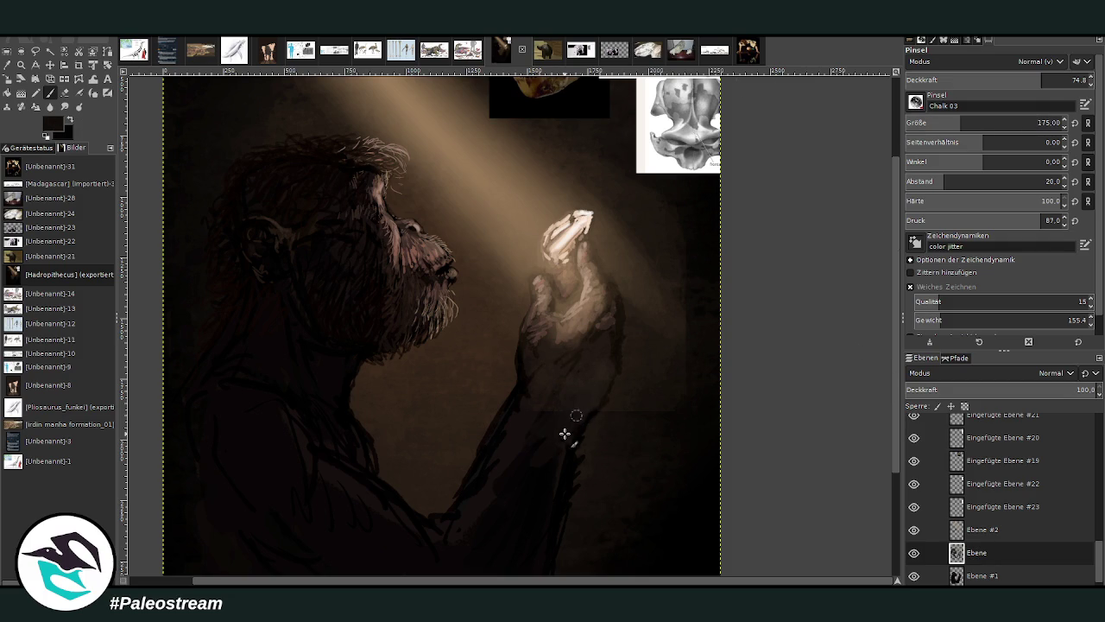
left_click(969, 528)
left_click(65, 93)
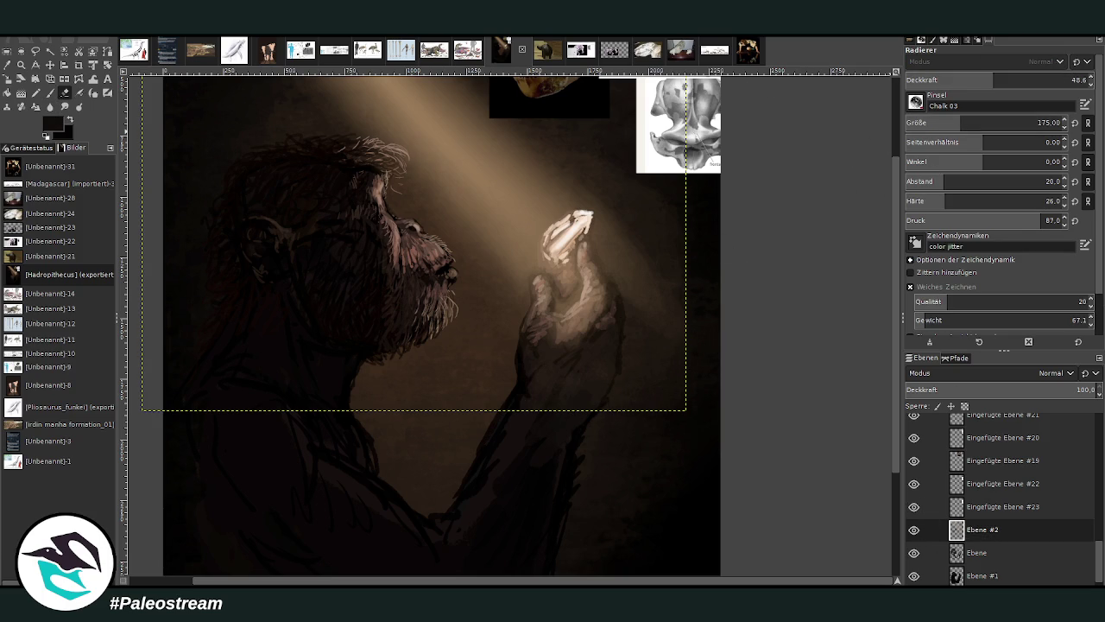
Add a new layer Ebene #3, then undo it.
key("shift+ctrl+n")
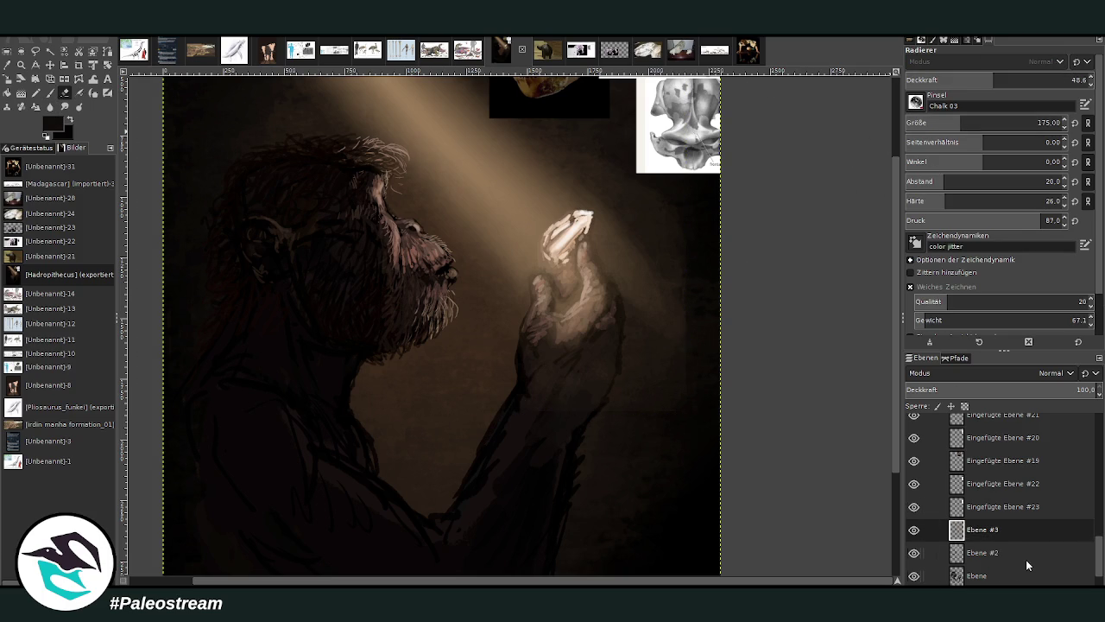
double_click(1014, 532)
key("ctrl+z")
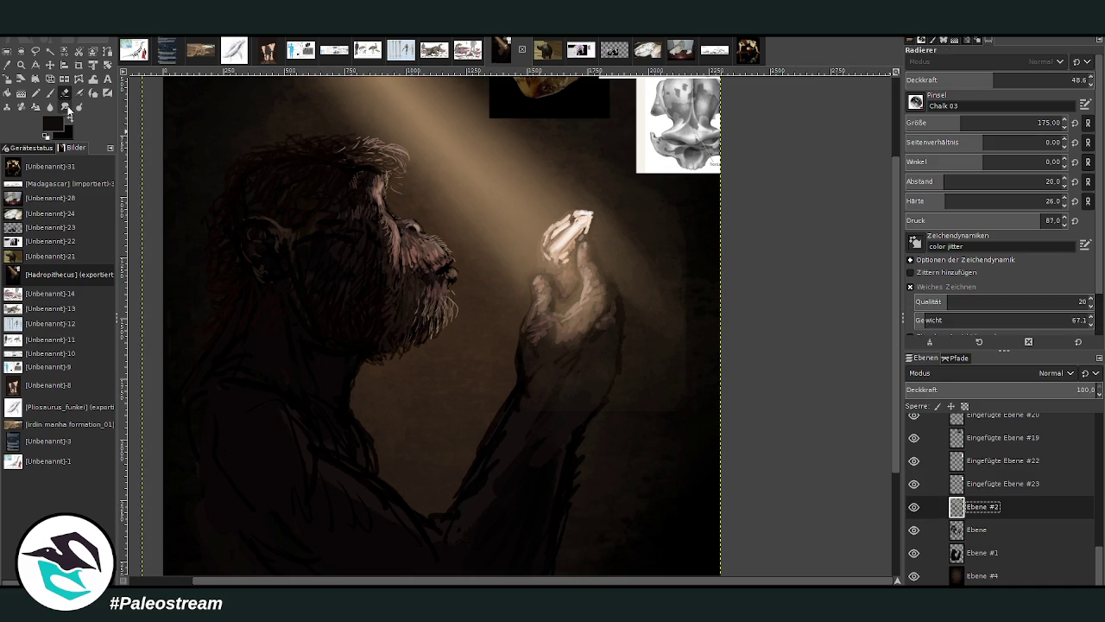
Smudge the forearm shading at full 100 opacity, then make layer Ebene active.
left_click(67, 108)
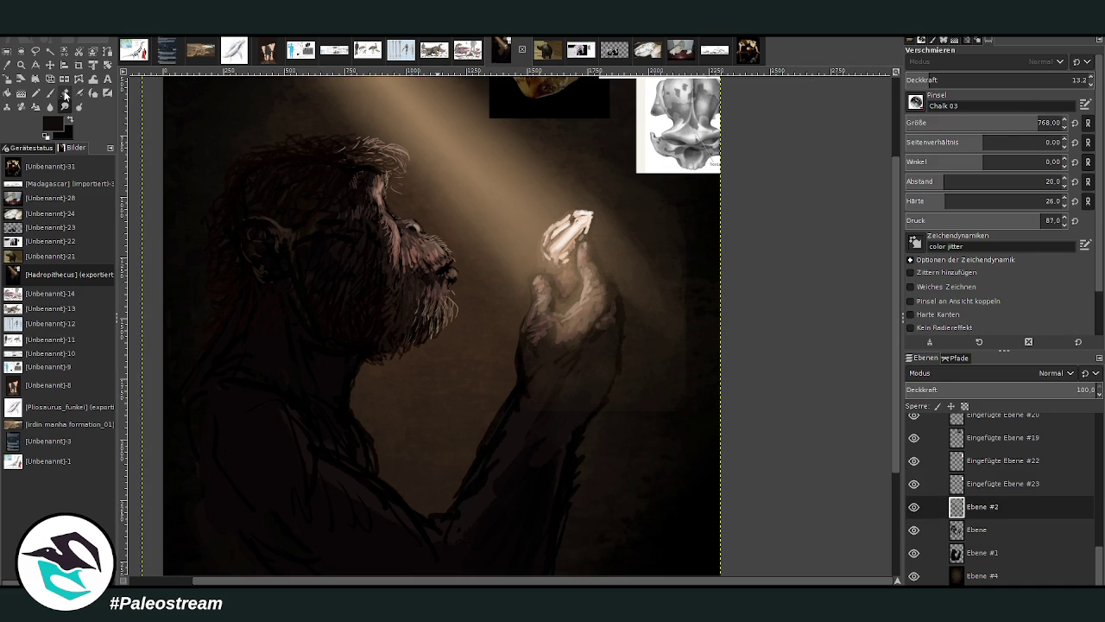
left_click(1059, 79)
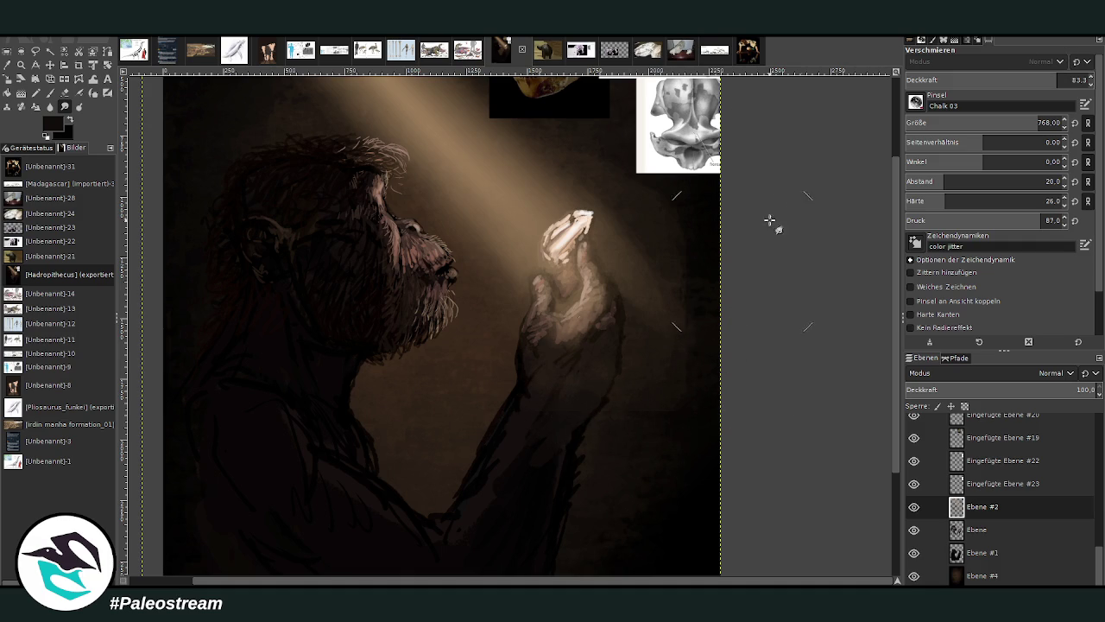
left_click(1086, 79)
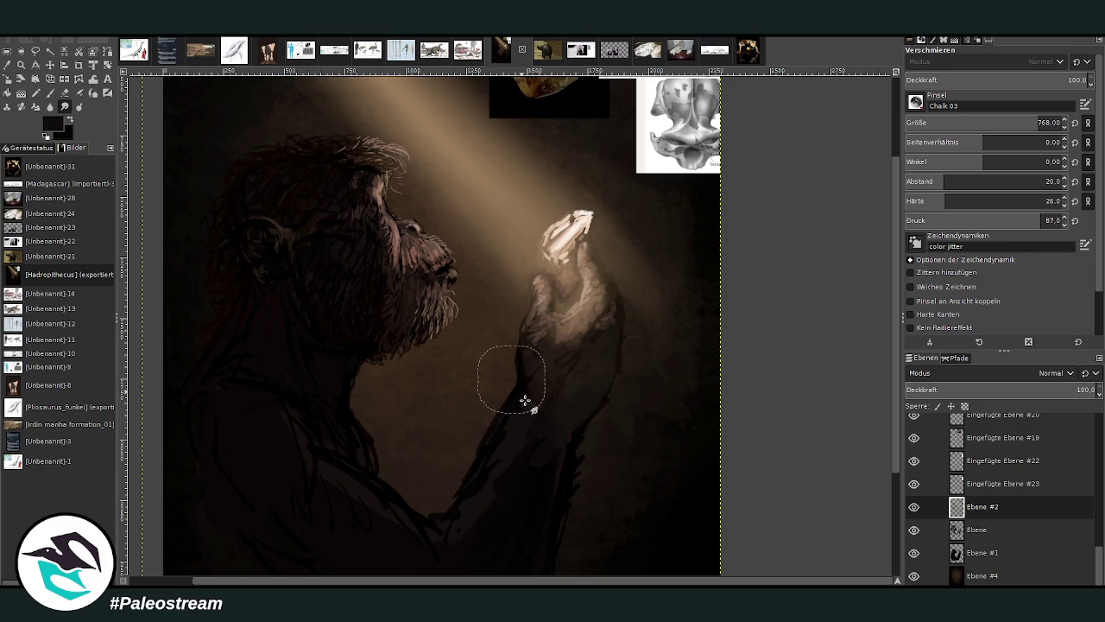
left_click_drag(385, 542, 512, 384)
double_click(977, 529)
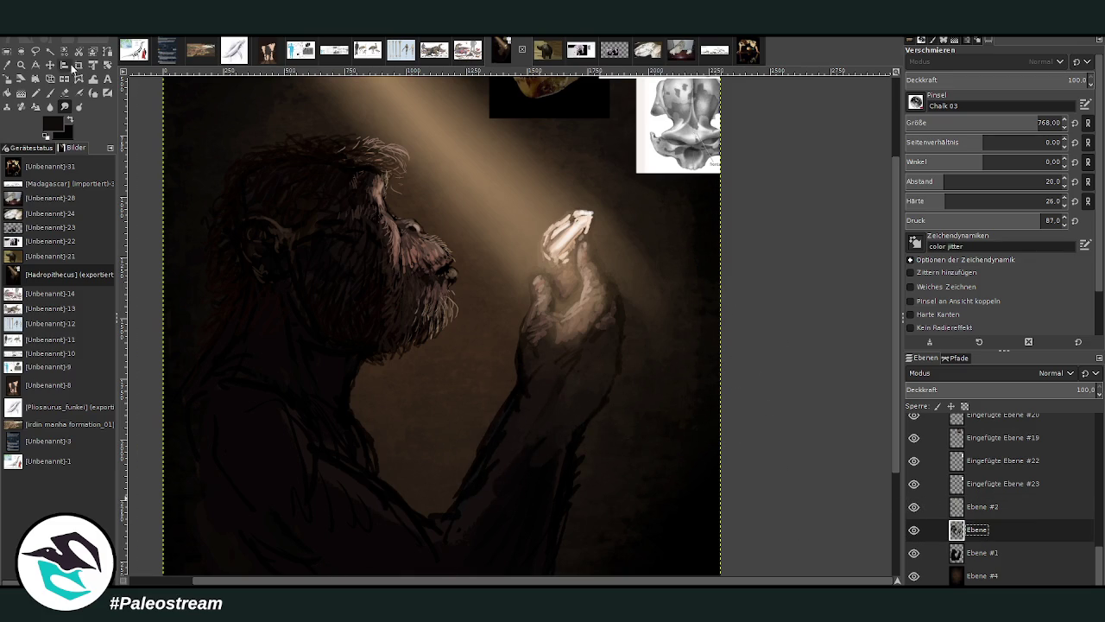
Brighten the lit fingers with light greyish-brown strokes using a smaller, more opaque brush.
left_click(50, 93)
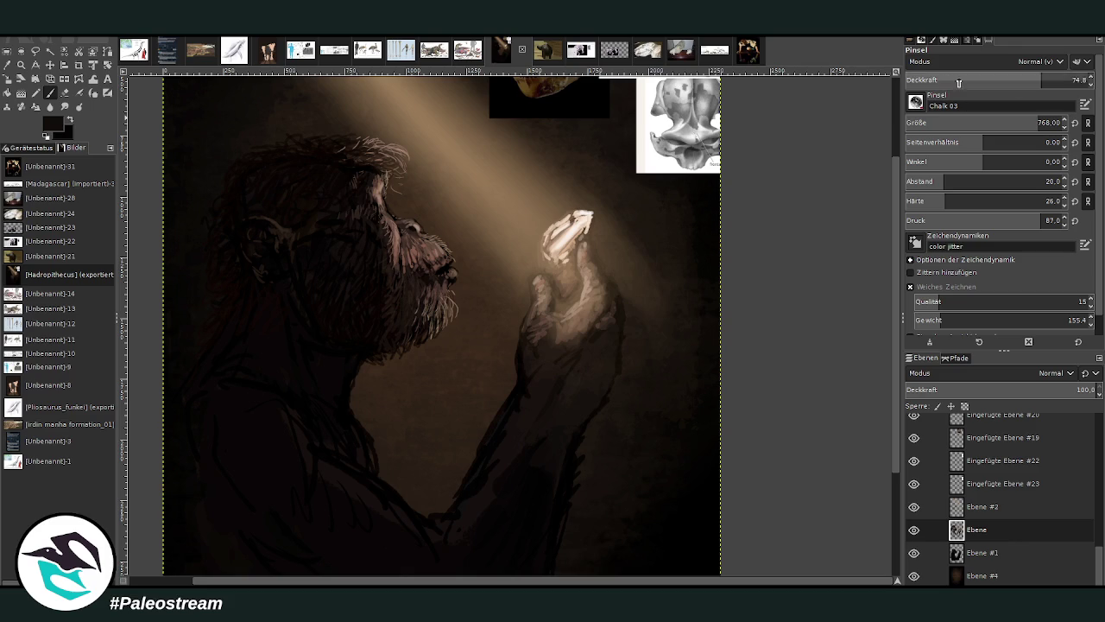
left_click(943, 122)
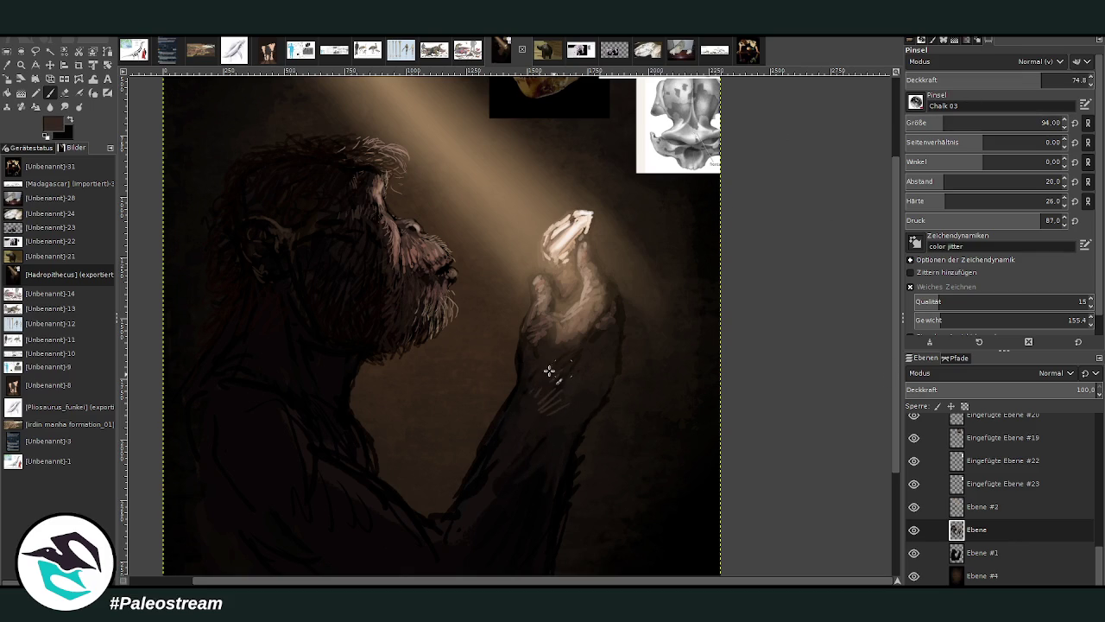
left_click(973, 81)
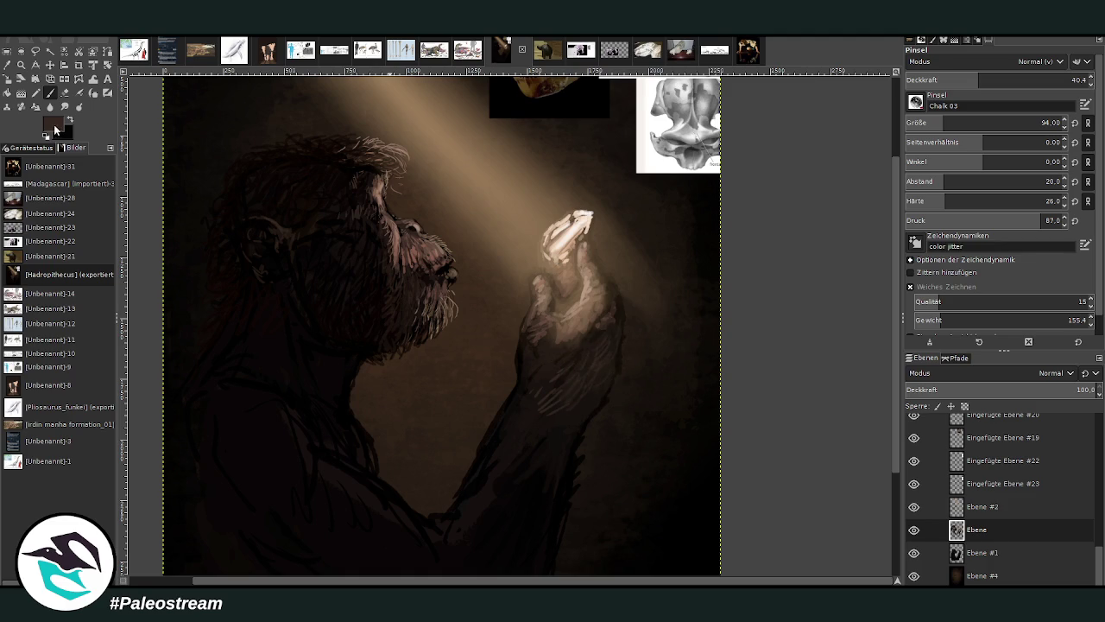
left_click(561, 246, "ctrl")
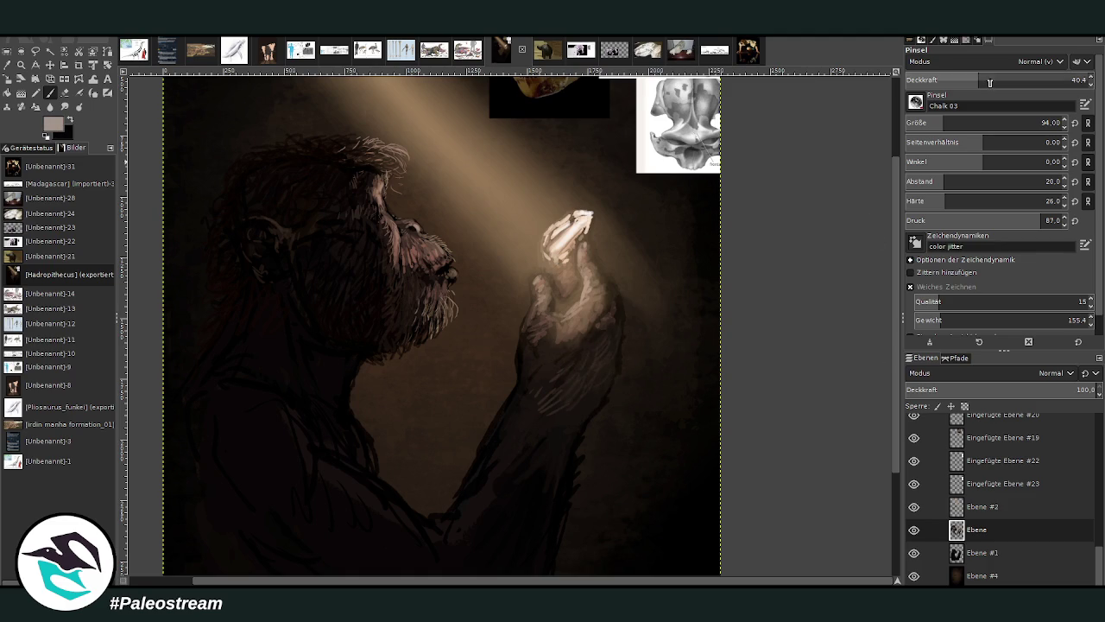
left_click_drag(984, 81, 1033, 80)
left_click(987, 122)
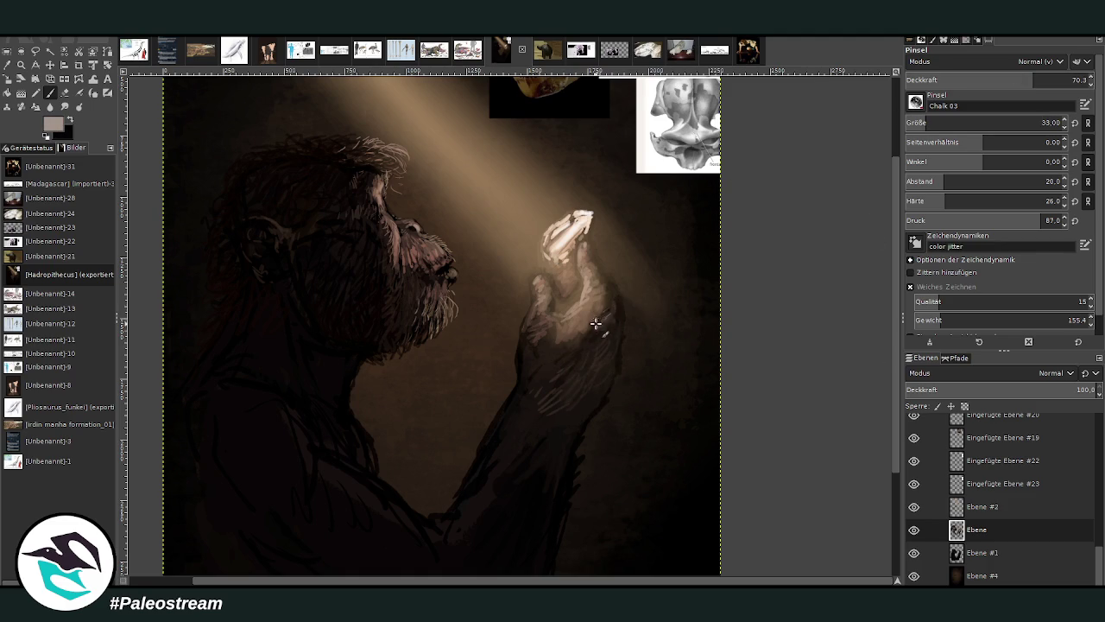
left_click_drag(603, 318, 605, 322)
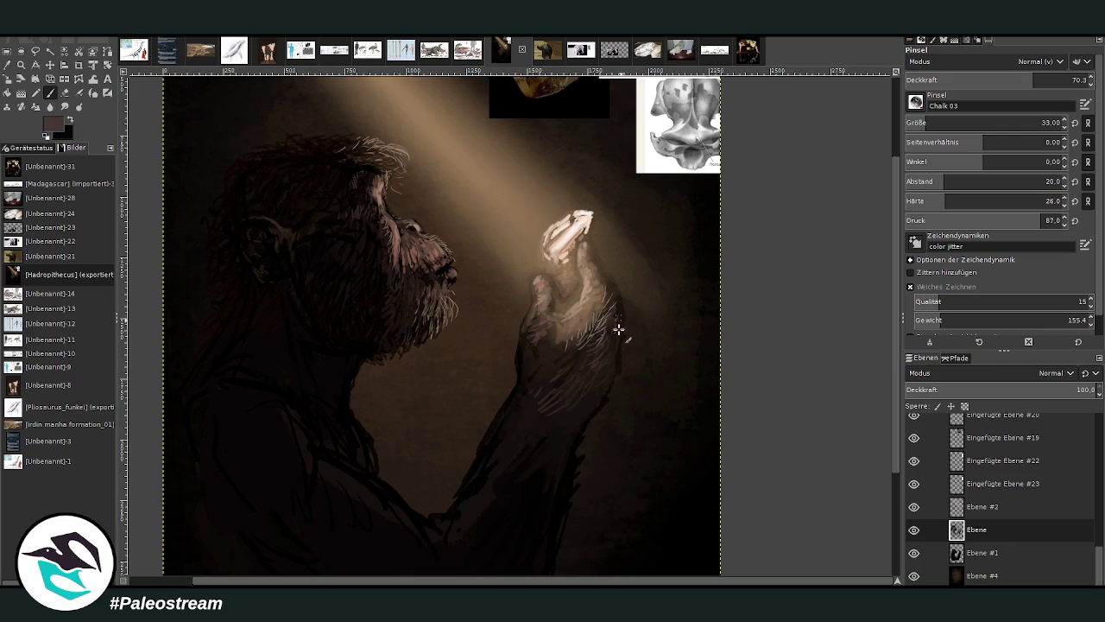
Sample black from the dark background and return to the Paintbrush.
left_click(7, 64)
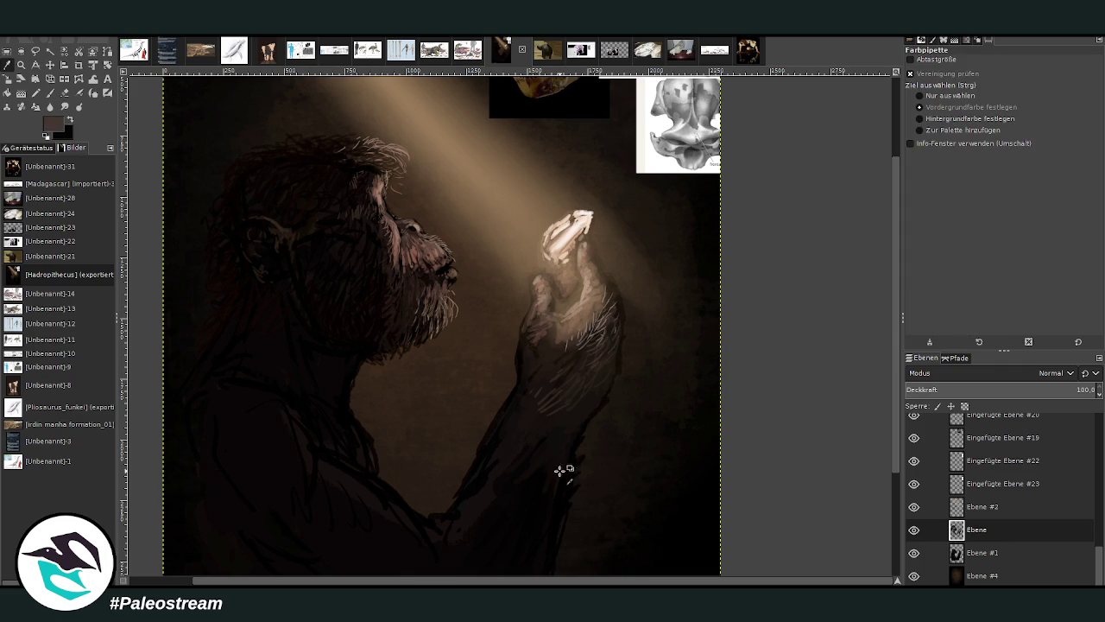
left_click(566, 466)
left_click(52, 93)
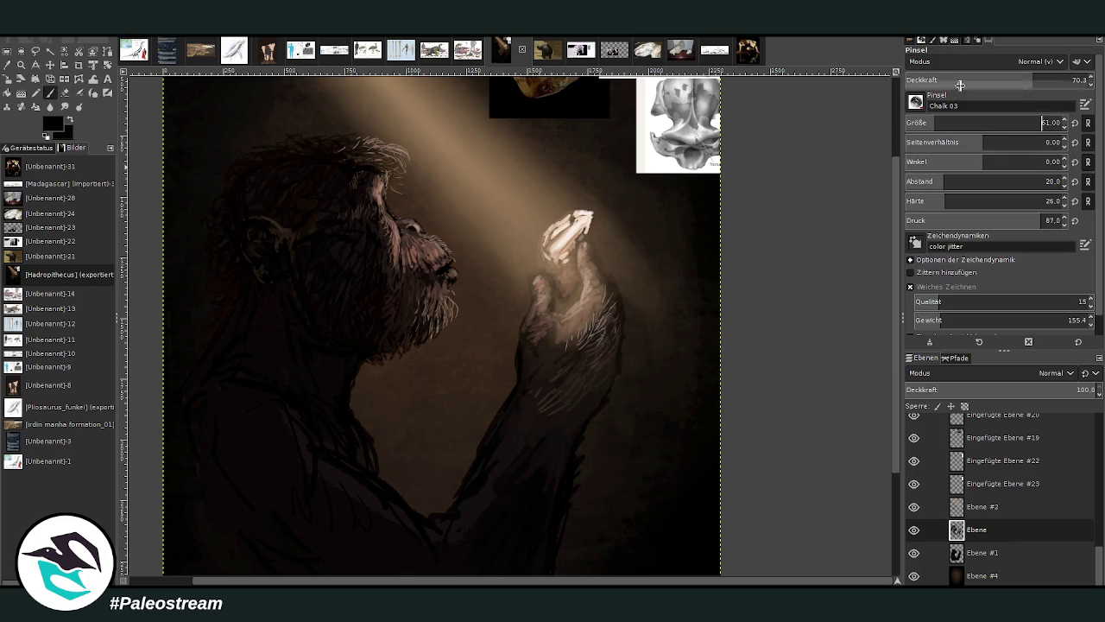
scroll(576, 358, "down", 2)
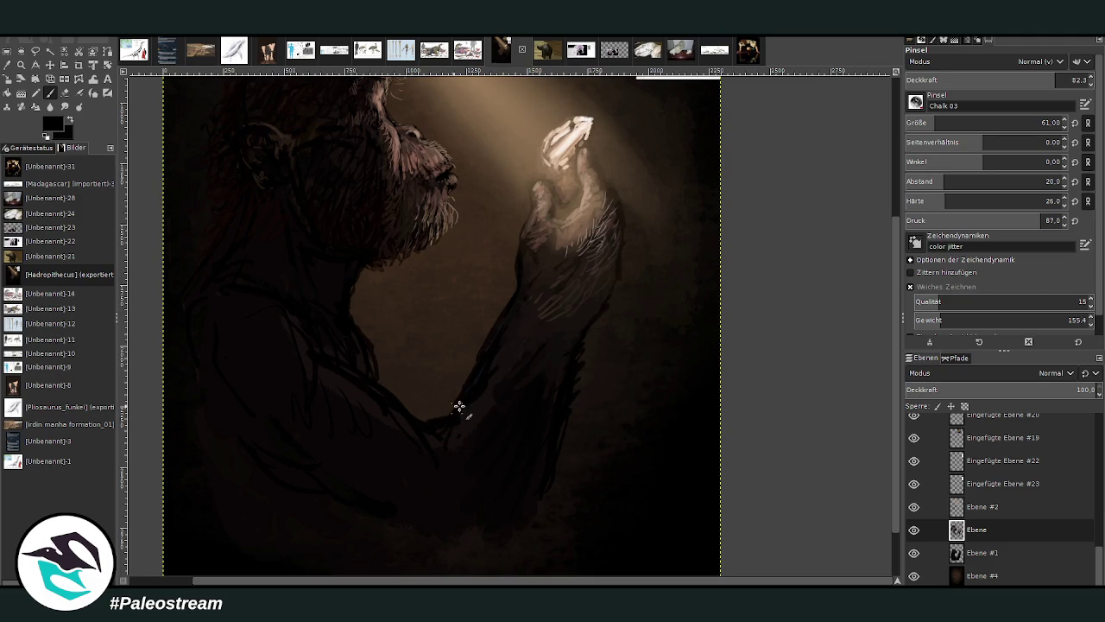
Set the eraser to full opacity on layer Ebene #1, then reactivate layer Ebene.
left_click(66, 93)
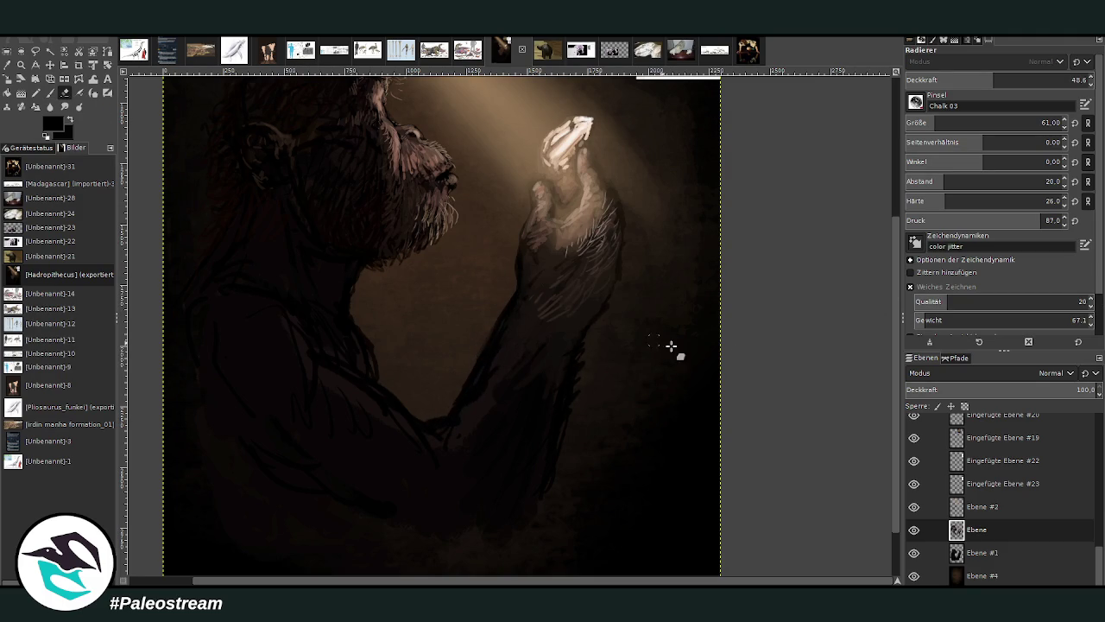
key("Page_Down")
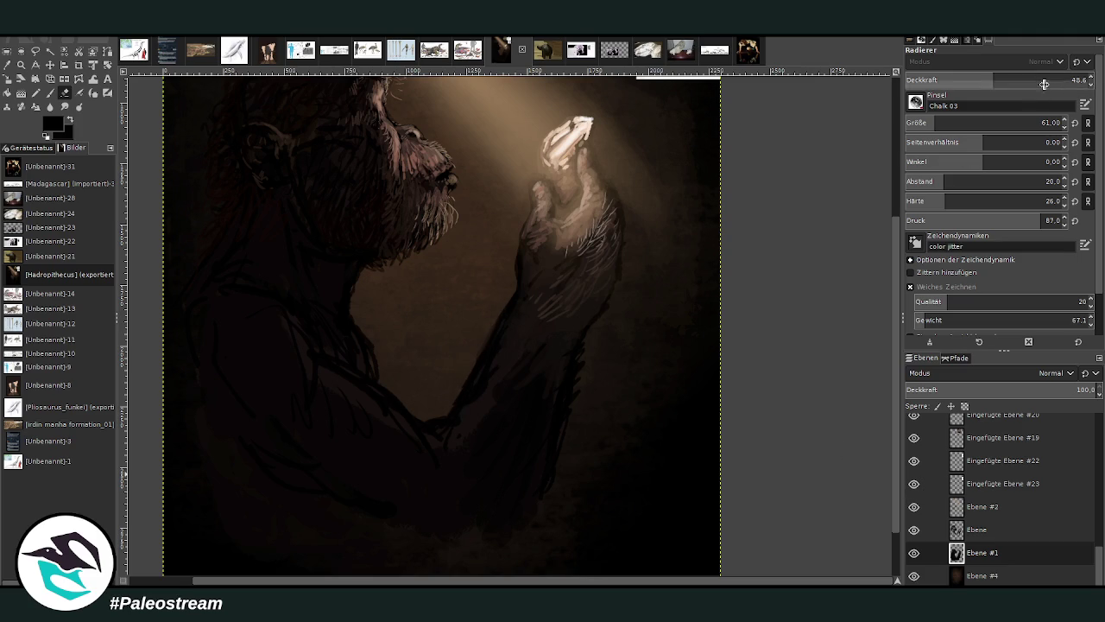
left_click_drag(1010, 80, 1069, 79)
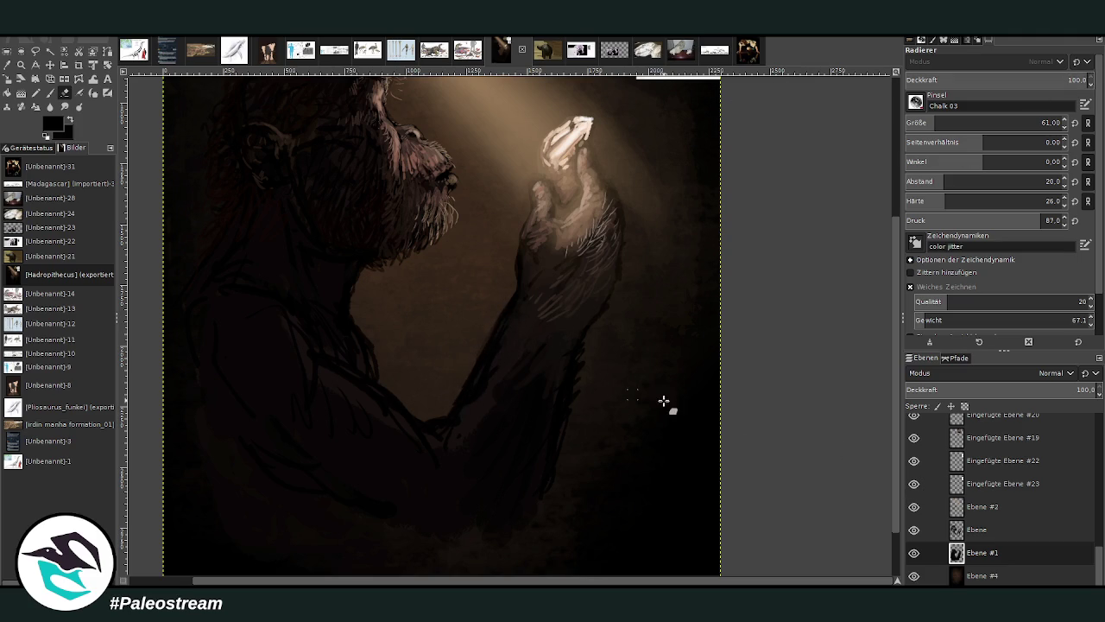
left_click(971, 523)
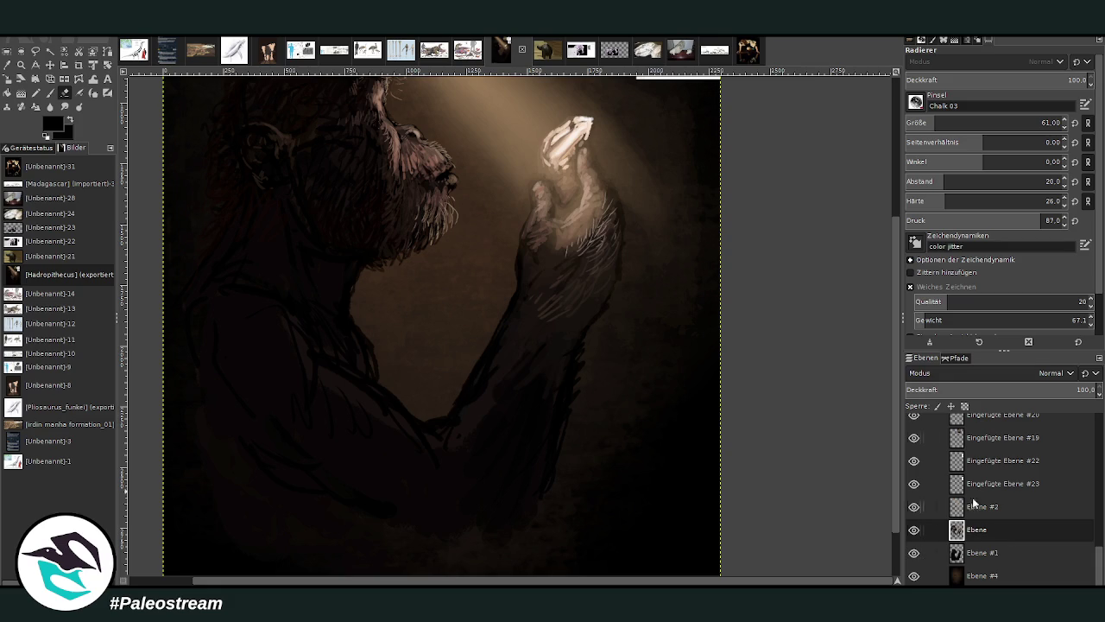
Sample a dark brown and stroke the lower forearm with a size-119 brush, ending at 18.6 opacity.
left_click(45, 70)
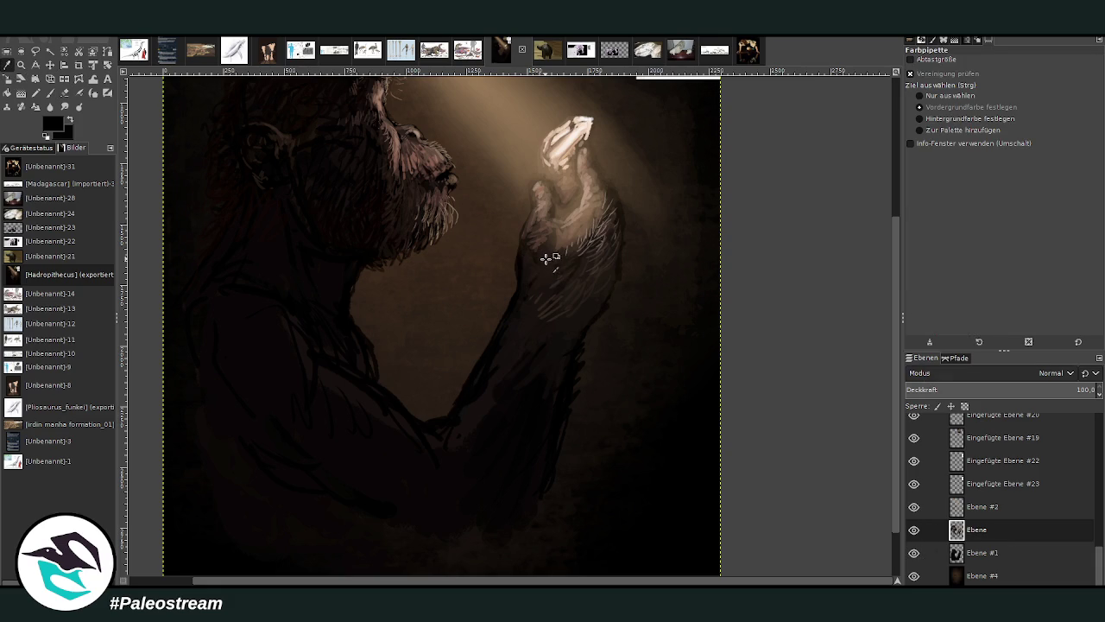
left_click(551, 261)
left_click(50, 92)
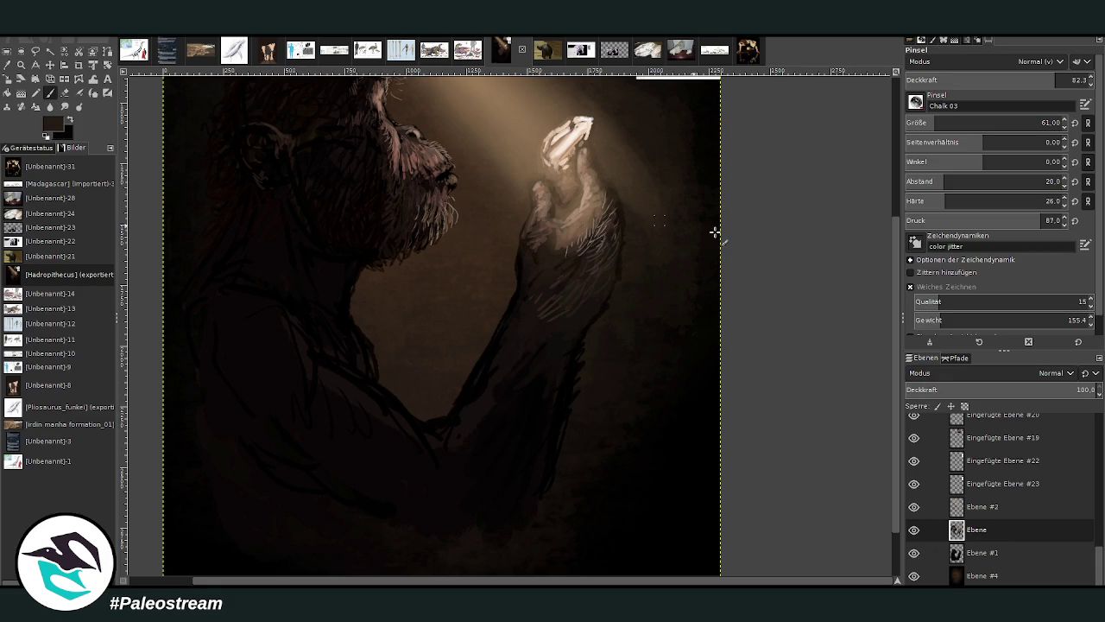
left_click(1038, 123)
left_click(1070, 79)
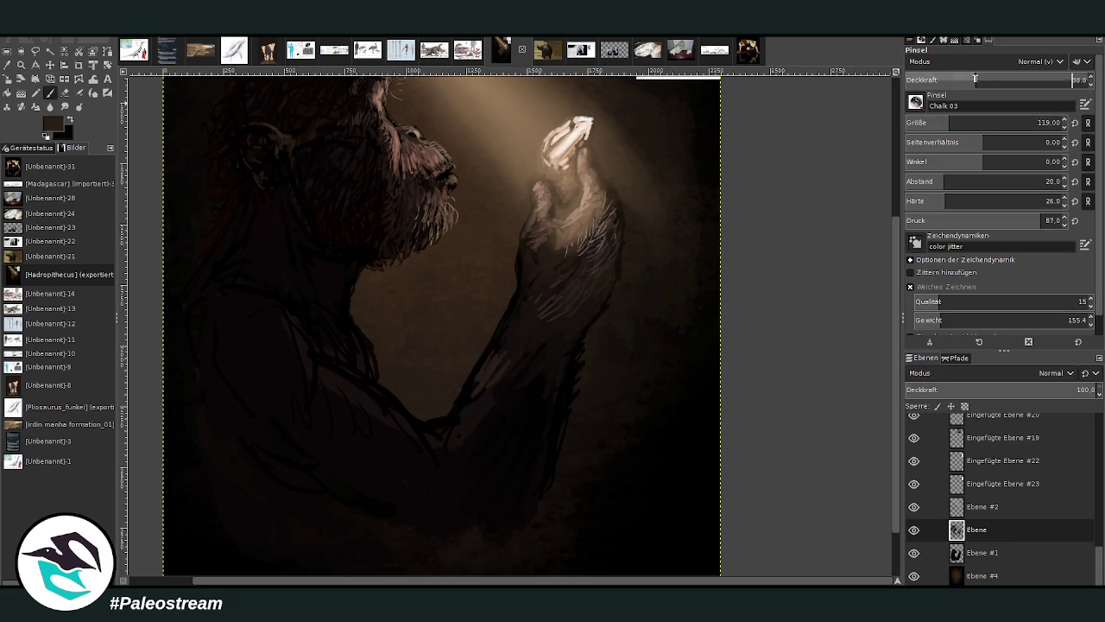
mouse_move(506, 347)
left_mouse_down()
mouse_move(501, 336)
mouse_move(484, 377)
mouse_move(500, 410)
left_mouse_up()
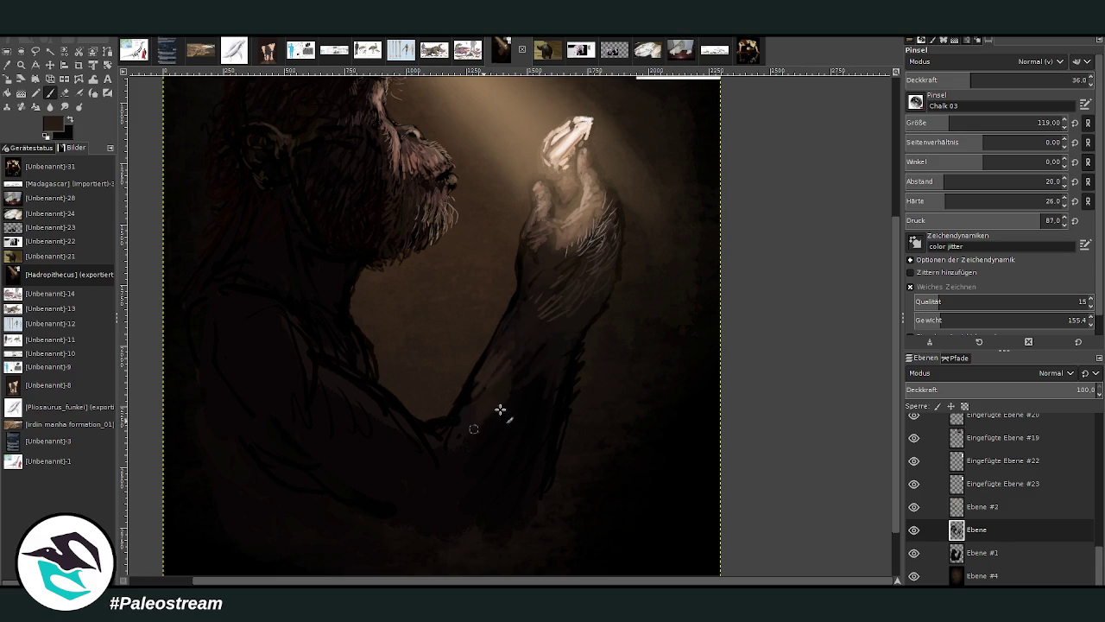
left_click(939, 79)
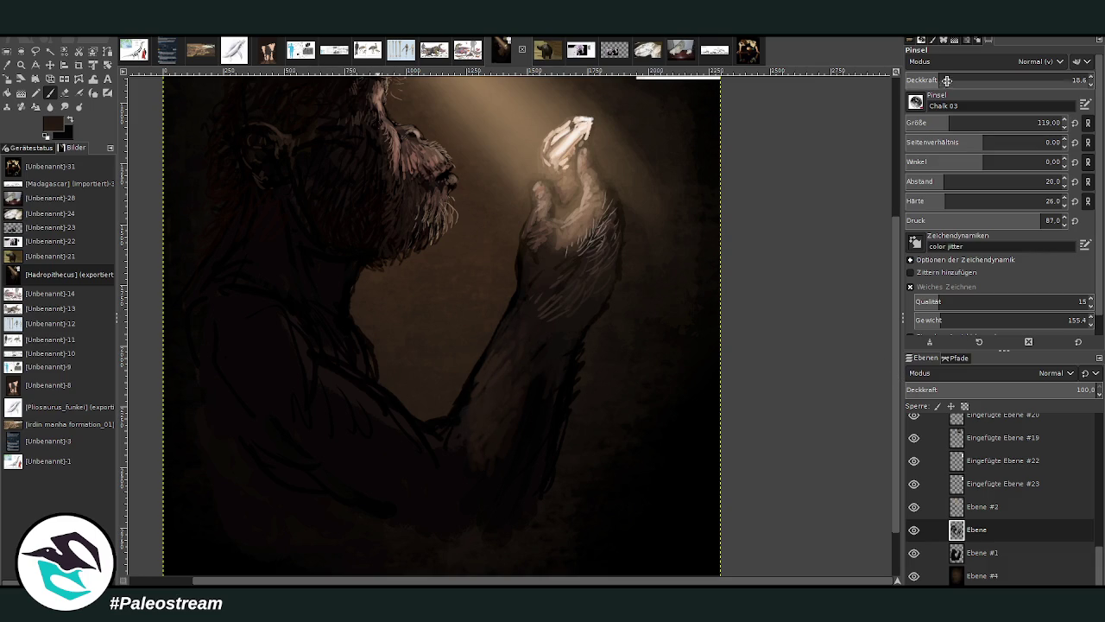
Set the paintbrush to size 188, opacity about 62, hardness 81, and lighten the upper arm and shoulder.
left_click_drag(993, 79, 1071, 79)
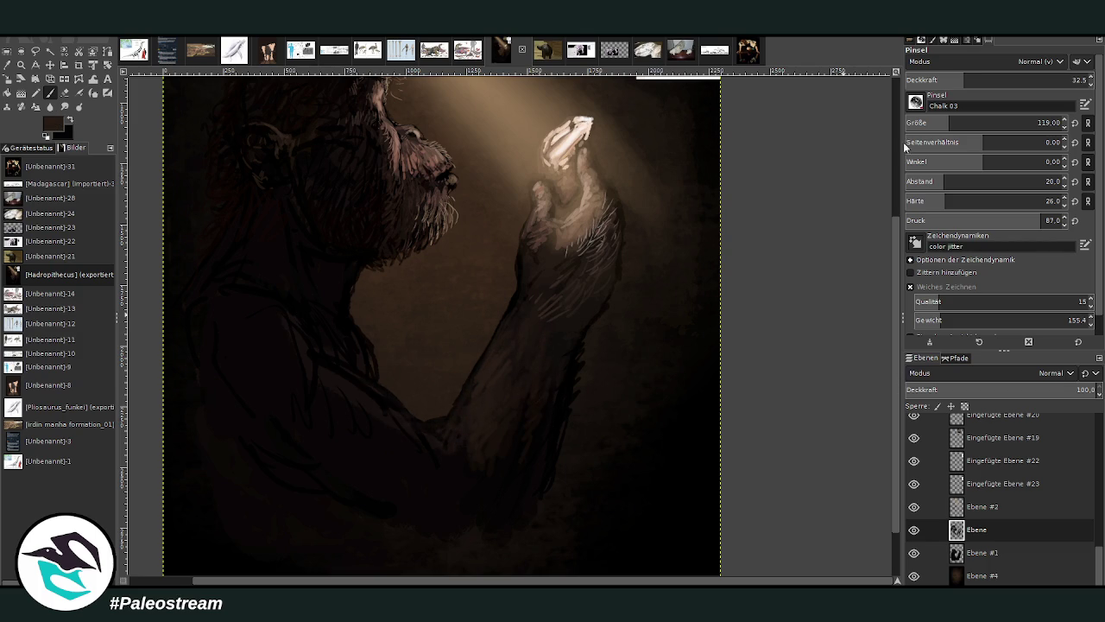
left_click(1000, 79)
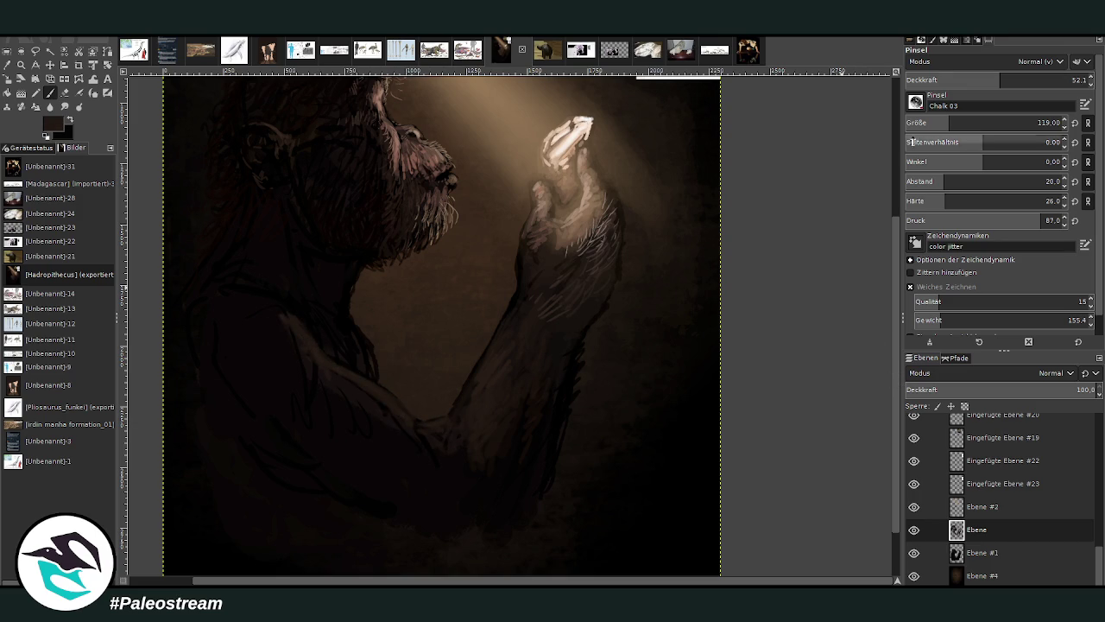
left_click(1037, 123)
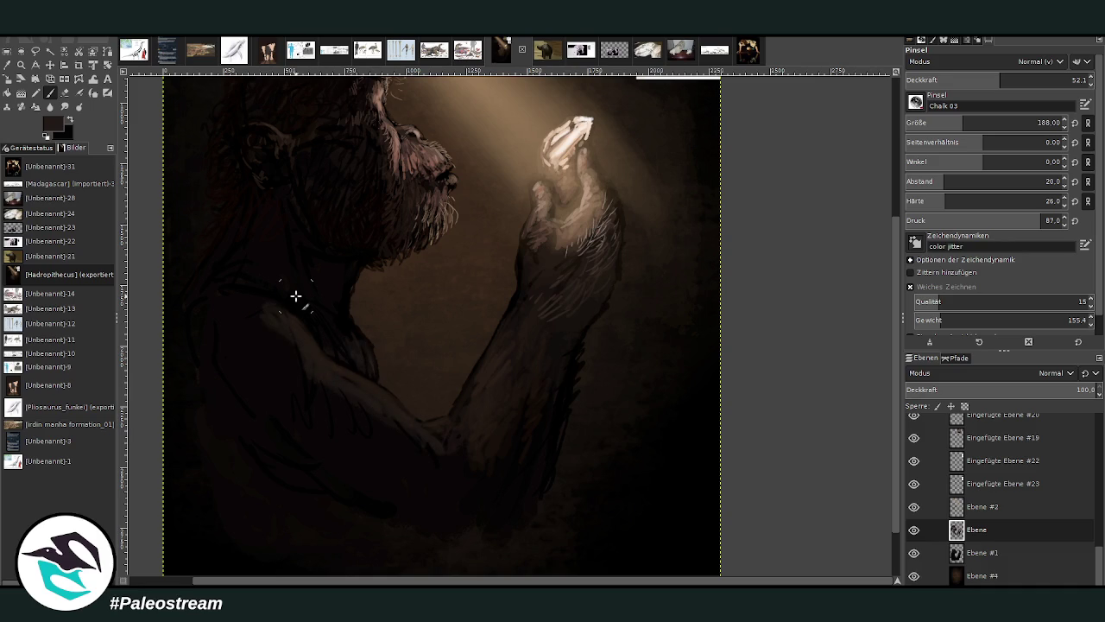
left_click(1018, 79)
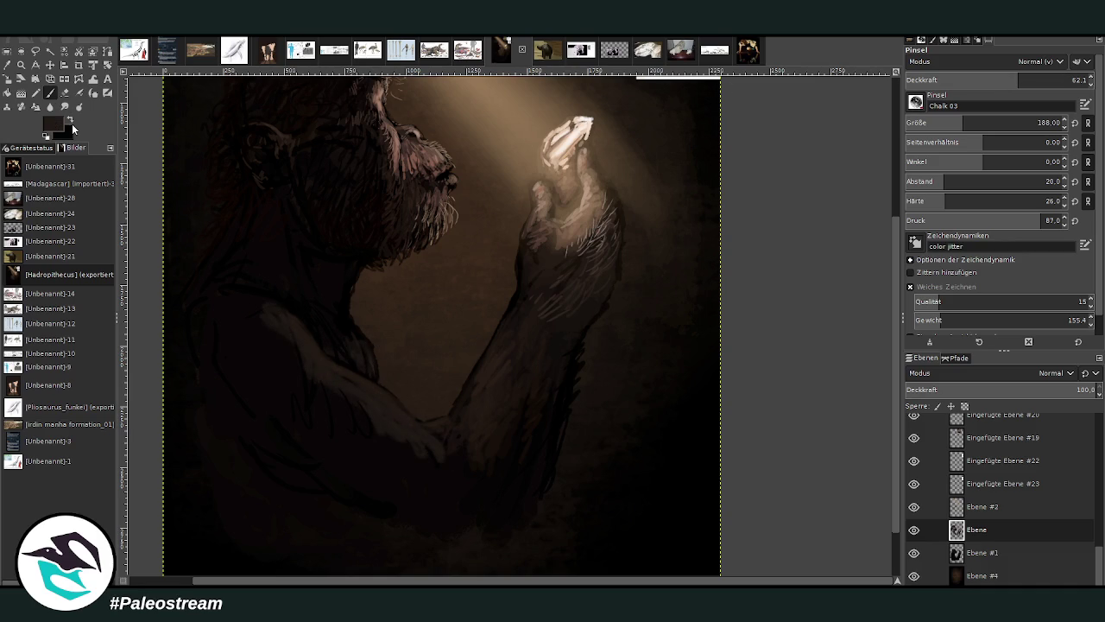
left_click(1032, 201)
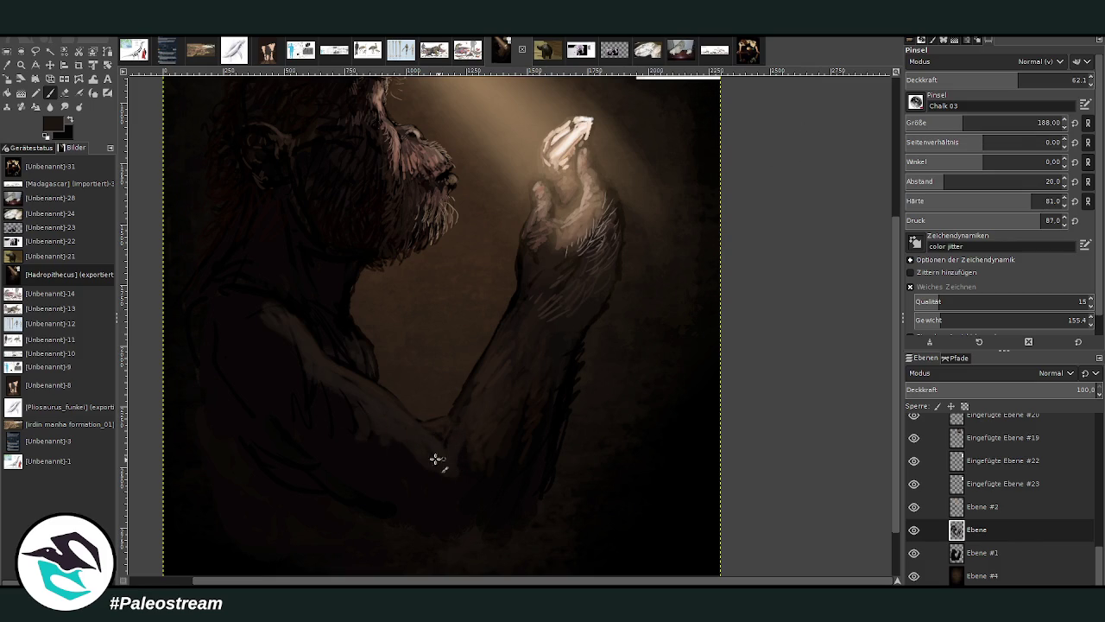
mouse_move(436, 460)
left_mouse_down()
mouse_move(323, 395)
mouse_move(257, 309)
mouse_move(323, 359)
mouse_move(361, 343)
left_mouse_up()
Switch to Smudge at size 371 with strength about 62, then fit the painting in the window.
key("s")
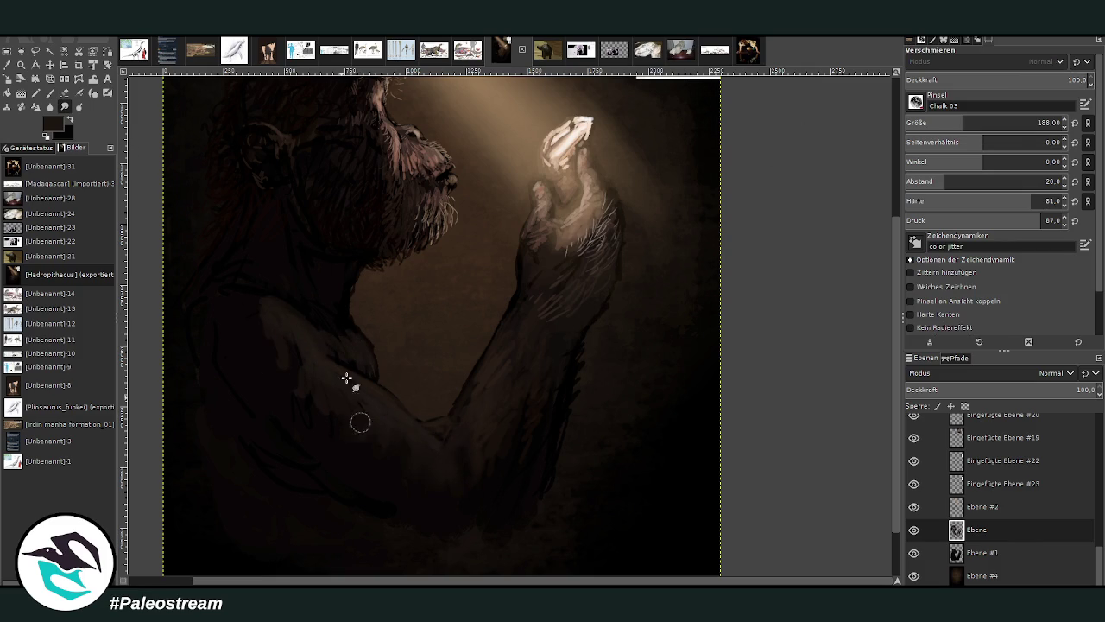
key("bracketright")
key("less")
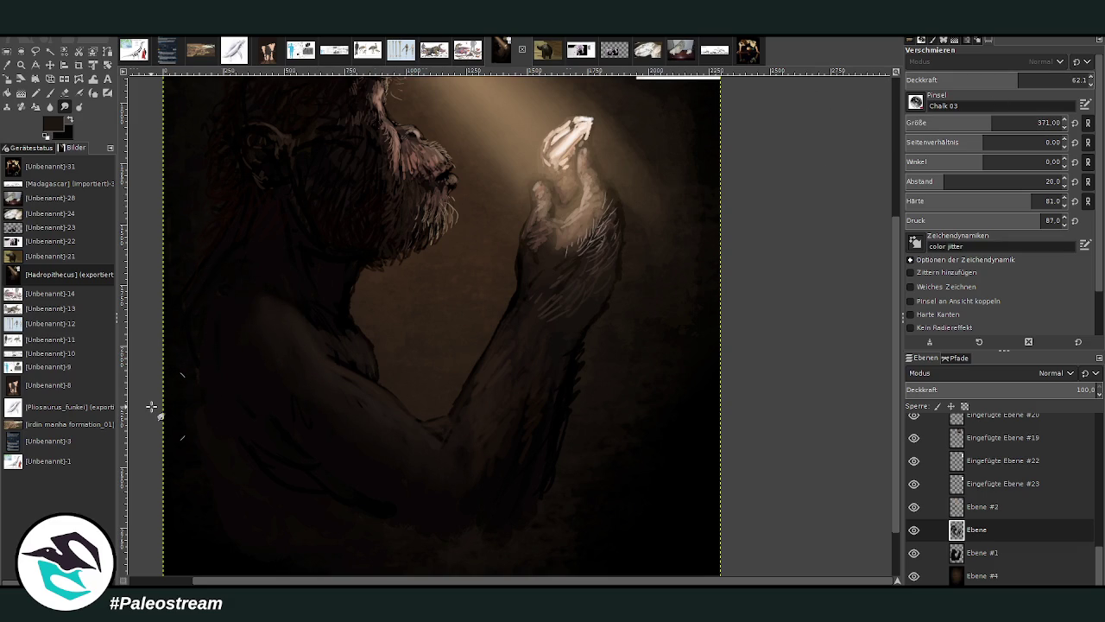
key("shift+ctrl+j")
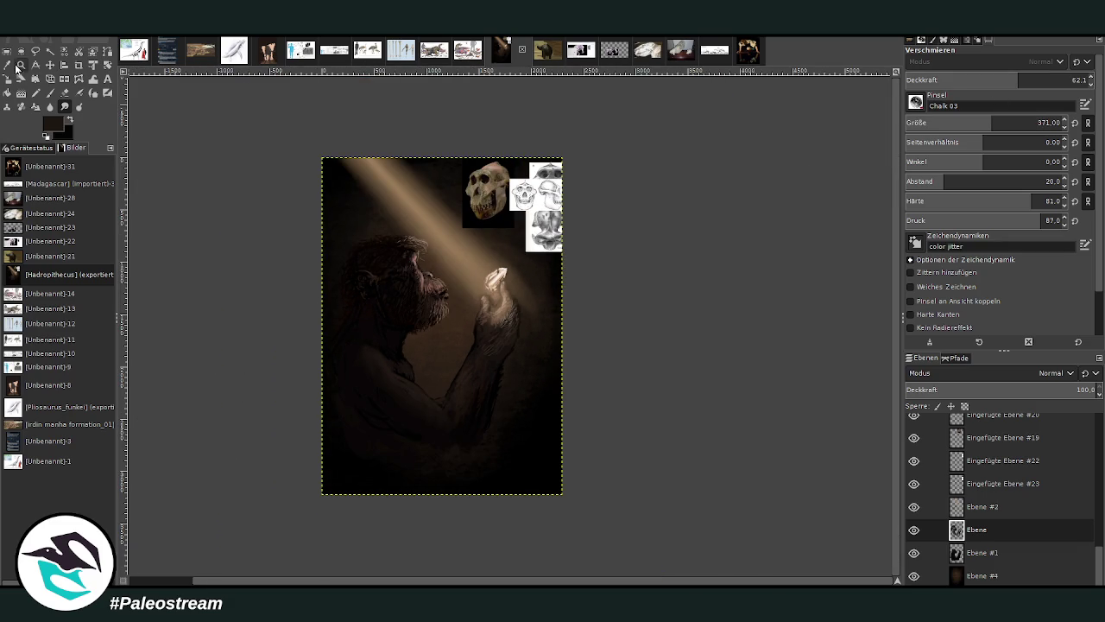
Zoom in closely on the figure's raised arm.
left_click(20, 67)
left_click(435, 336)
left_click_drag(410, 311, 518, 504)
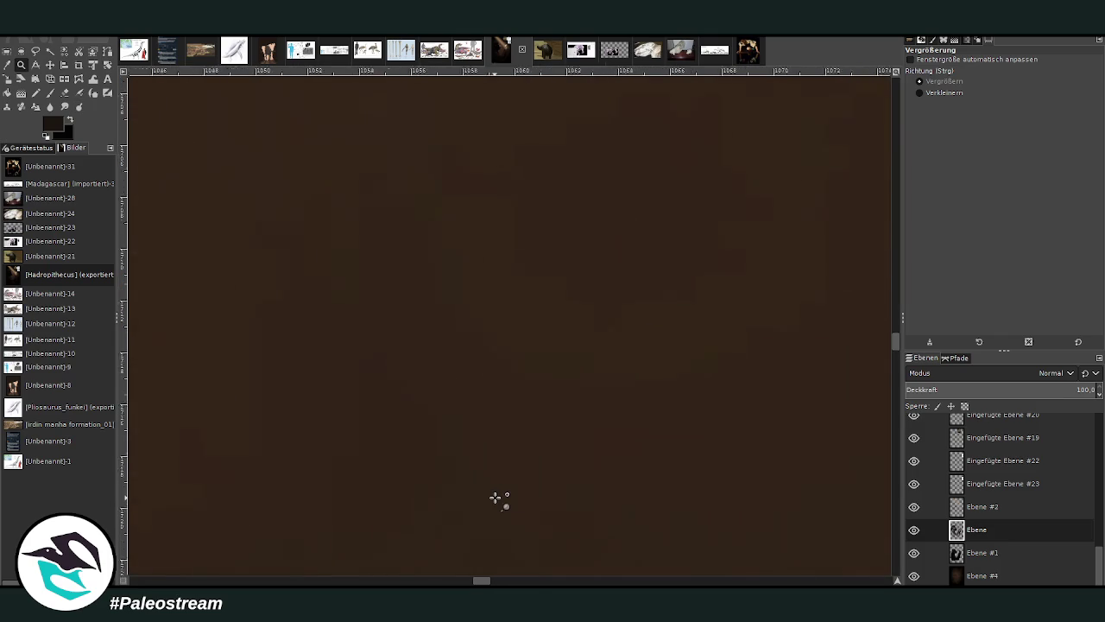
key("shift+ctrl+j")
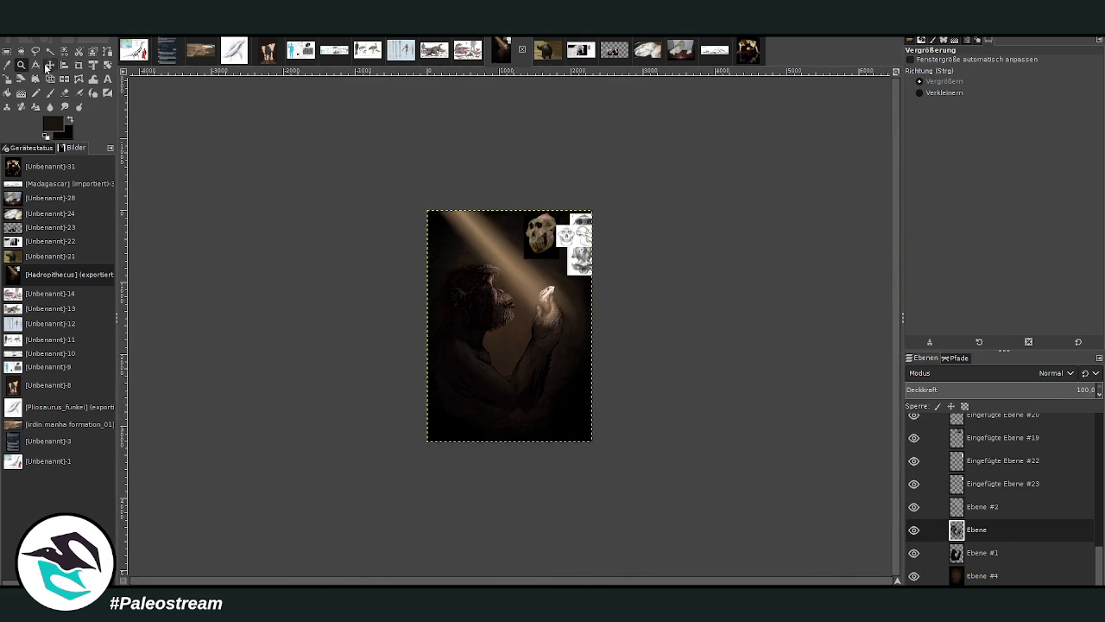
left_click_drag(457, 306, 554, 411)
left_click_drag(417, 190, 586, 498)
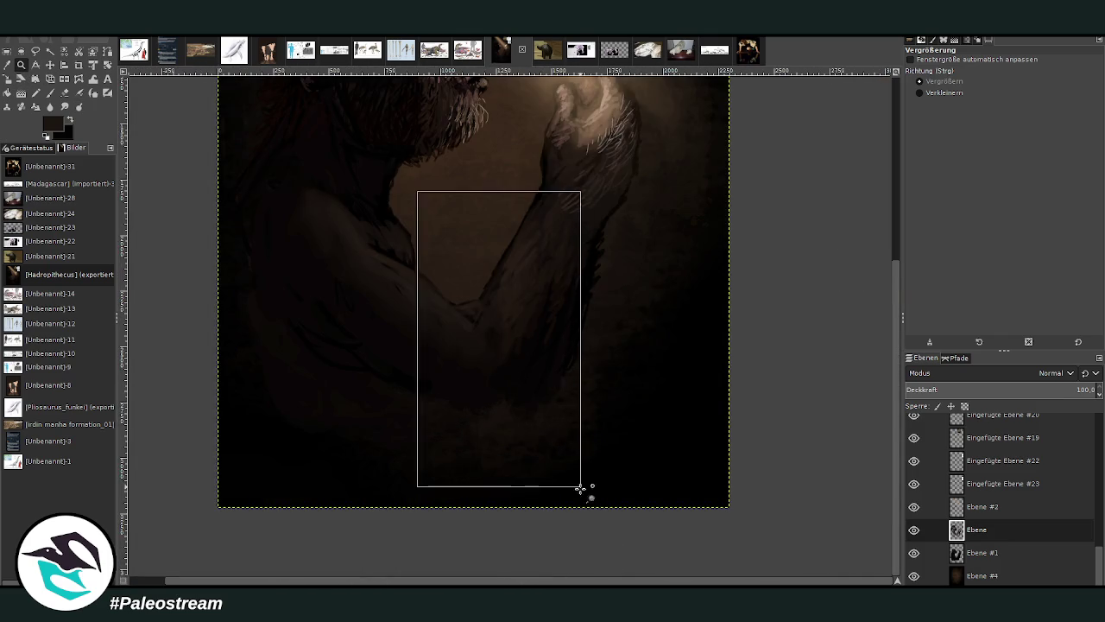
Sample a dark colour from the painting and set the paintbrush to size 45, opacity 85.
key("o")
left_click(642, 255)
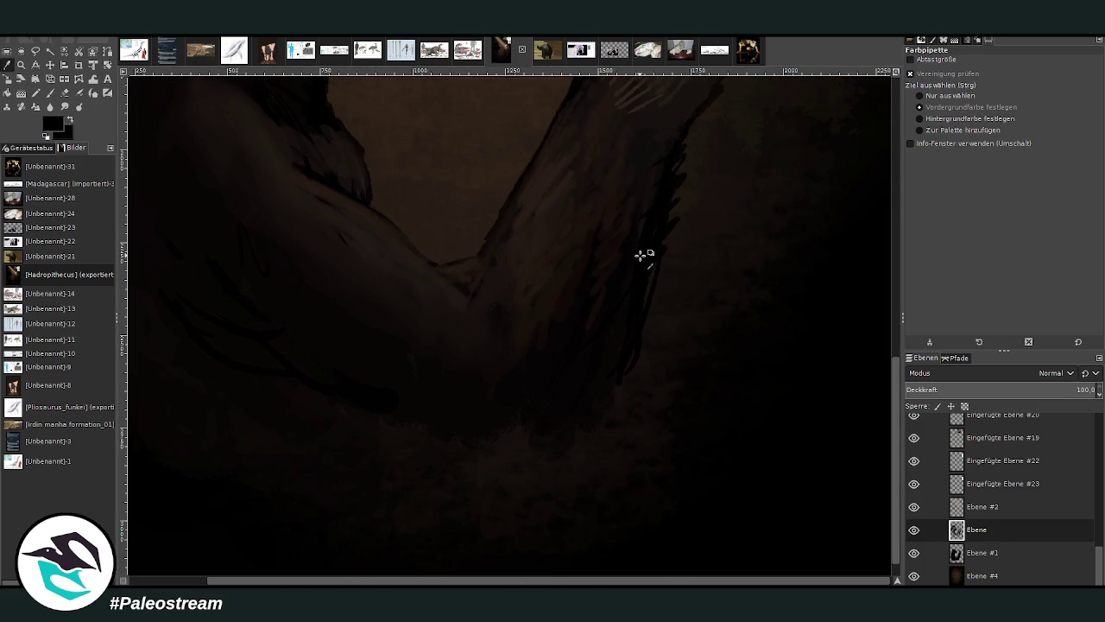
key("shift+p")
key("p")
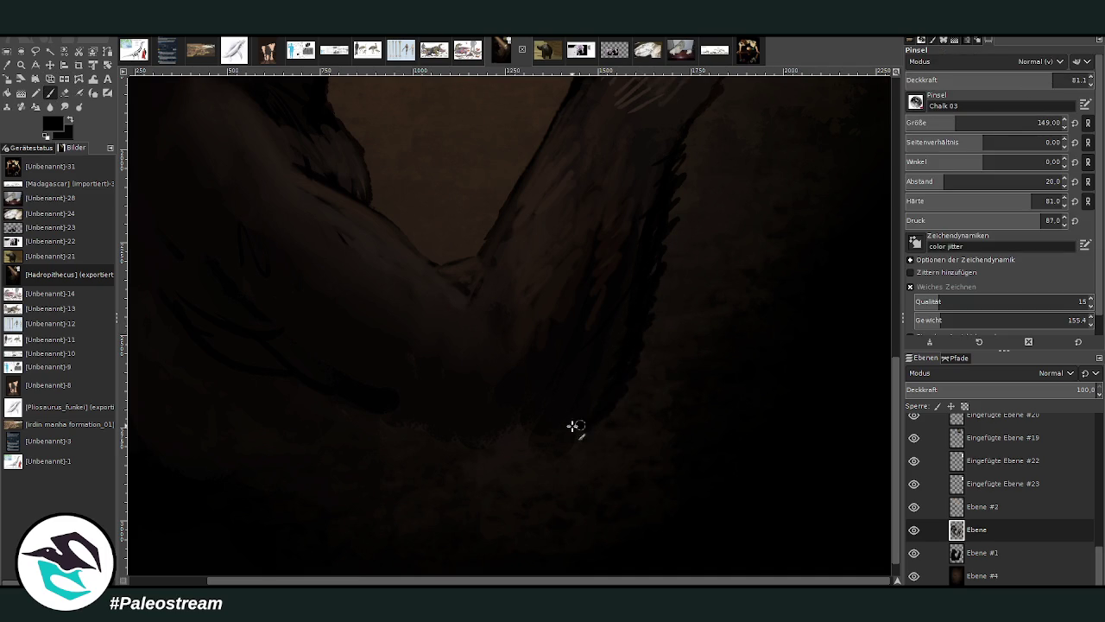
left_click(931, 122)
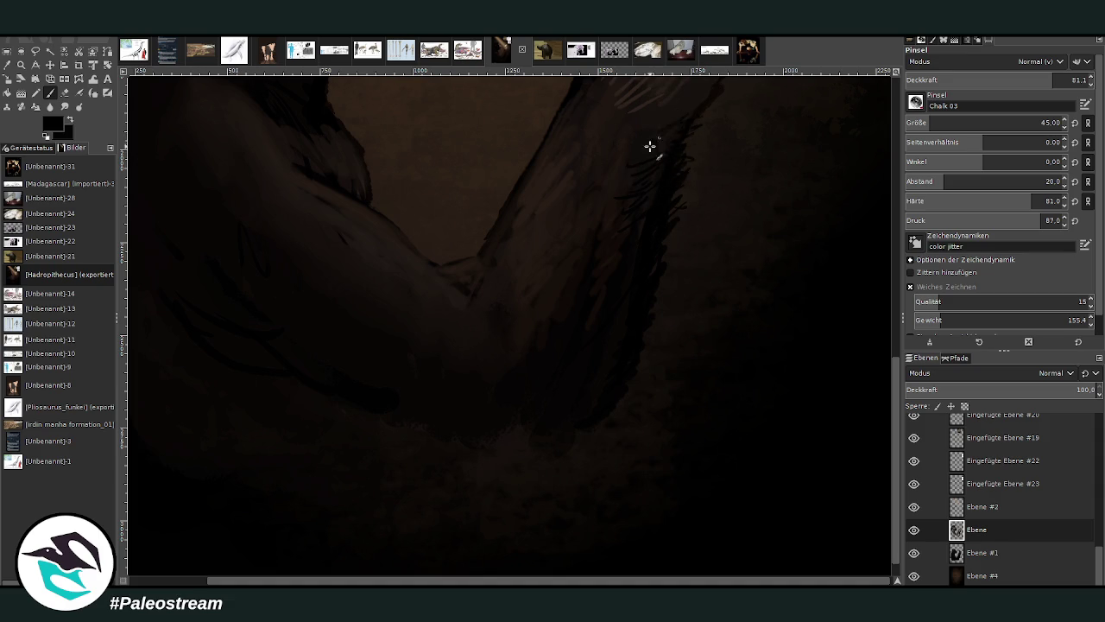
scroll(897, 371, "up", 4)
left_click(1045, 79)
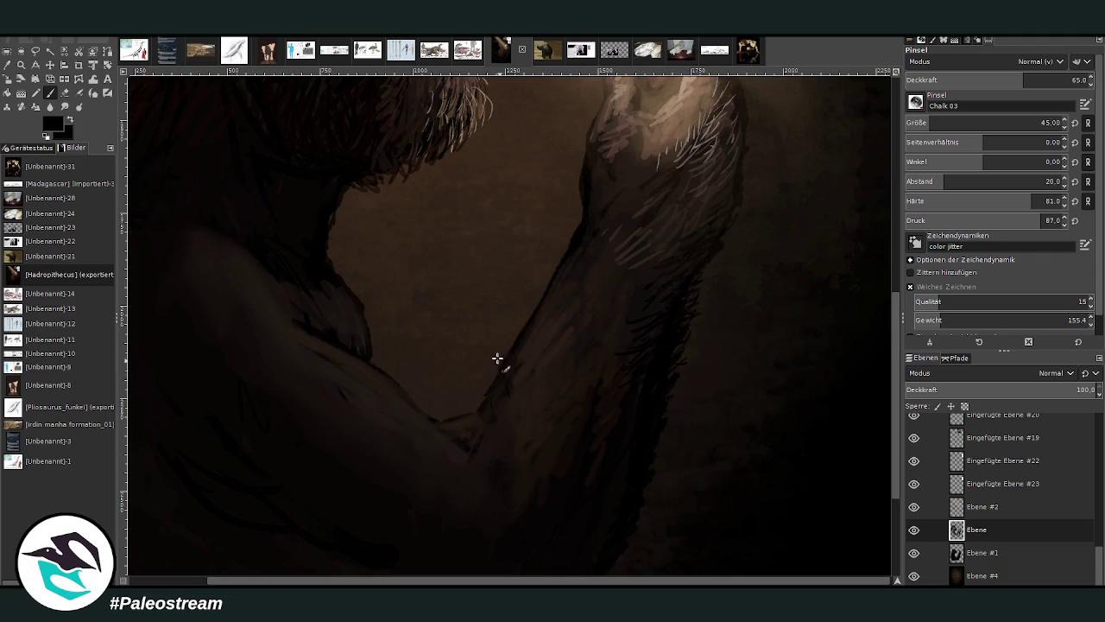
Tune the brush to size 50, opacity about 61, and paint darker fur strokes under the arm.
left_click_drag(1004, 81, 988, 80)
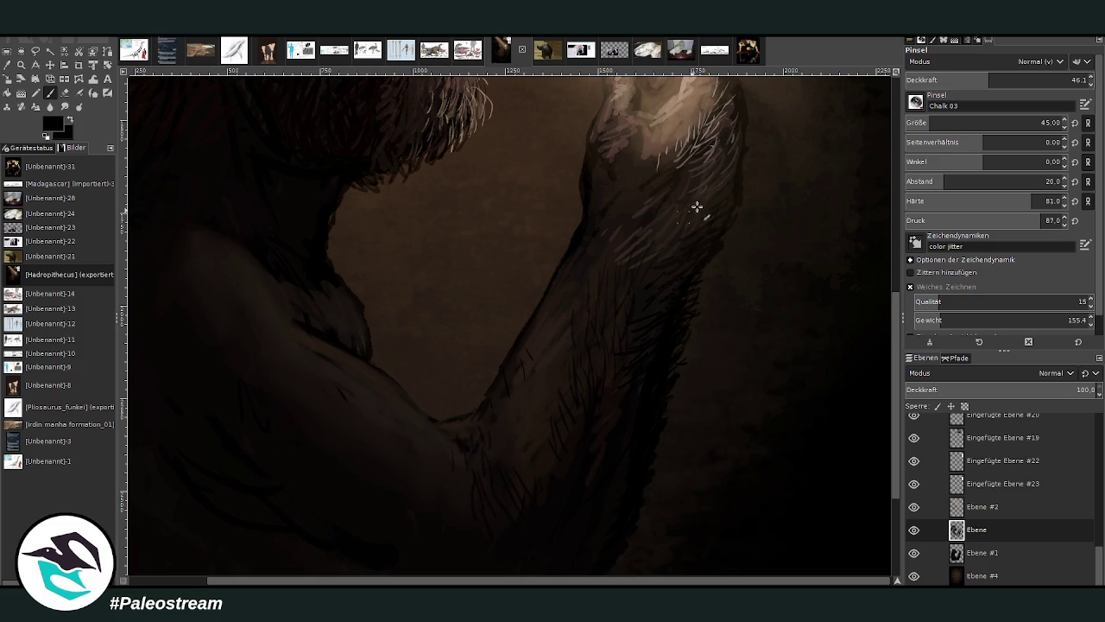
left_click_drag(976, 80, 936, 80)
left_click(1043, 122)
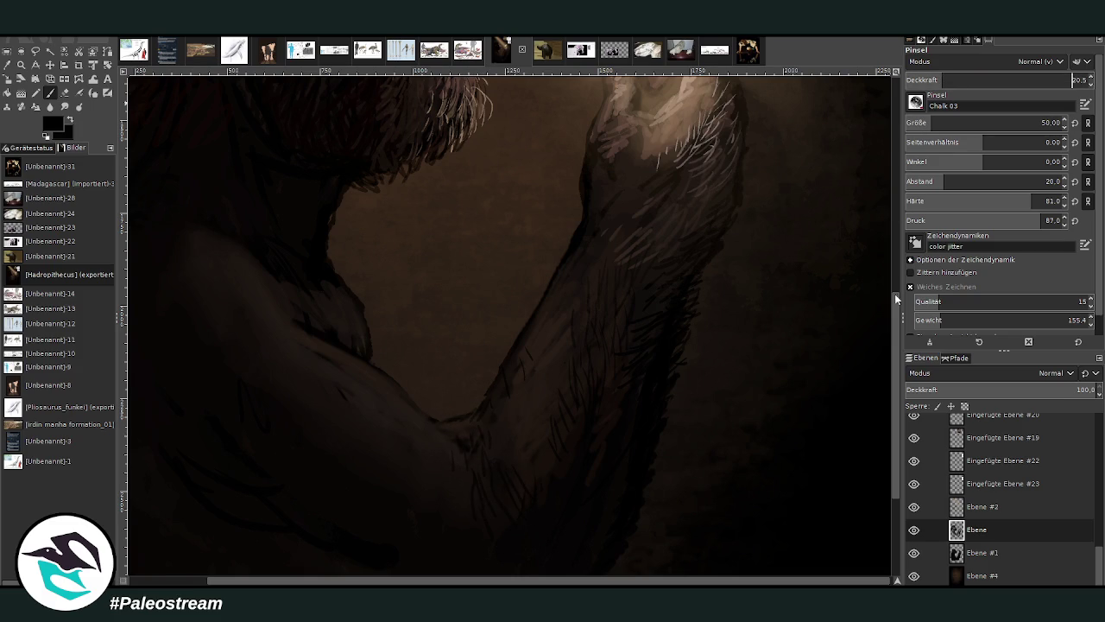
scroll(727, 140, "down", 2)
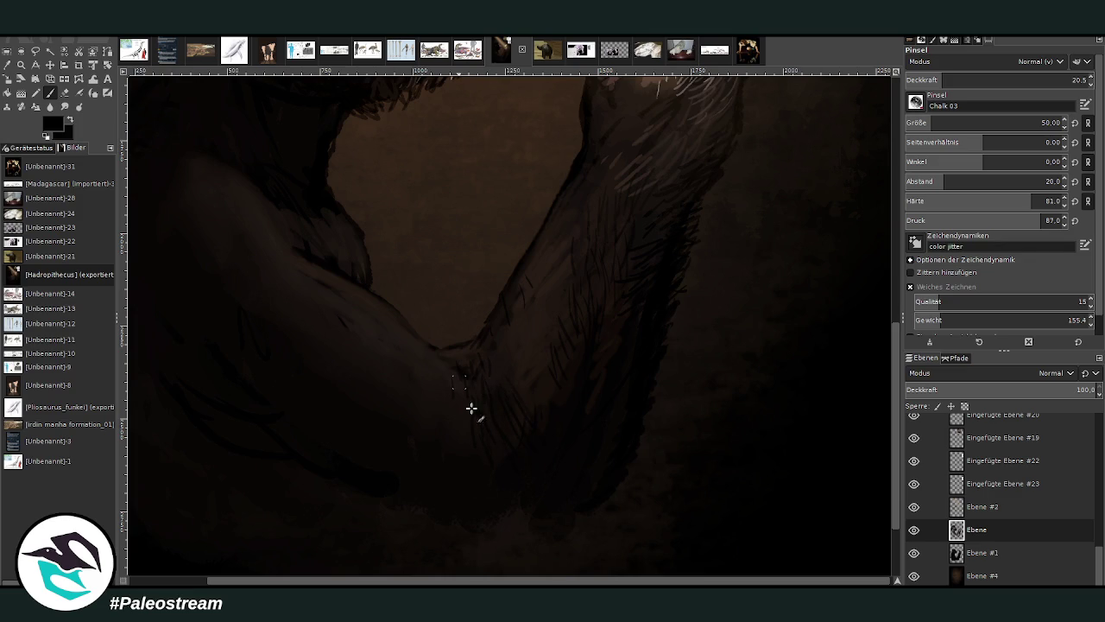
left_click_drag(970, 82, 993, 80)
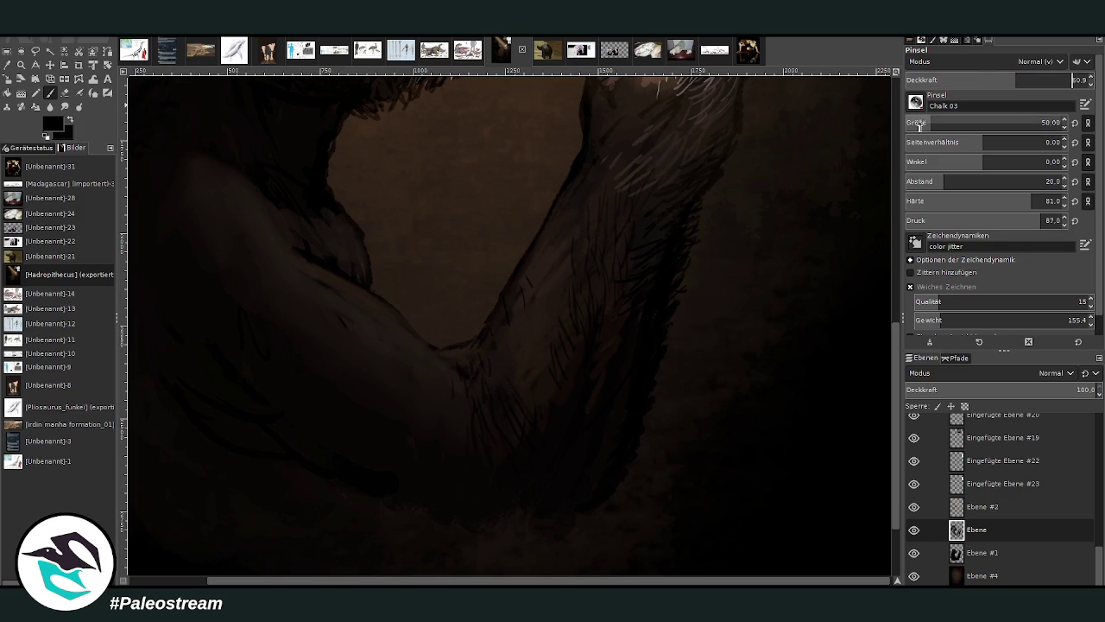
scroll(696, 296, "down", 3)
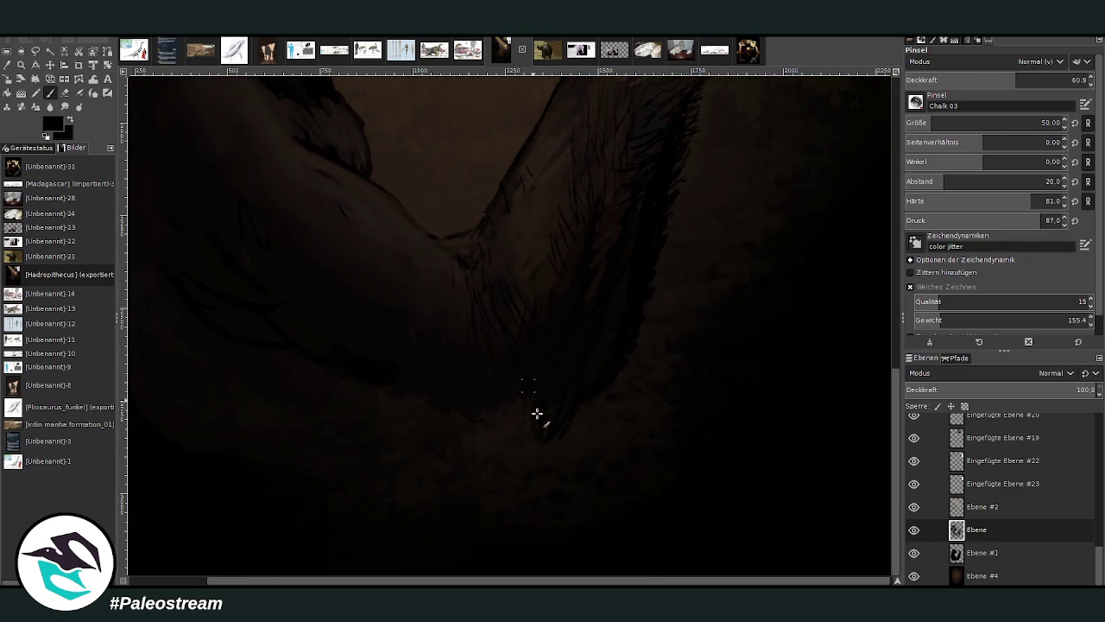
mouse_move(550, 424)
left_mouse_down()
mouse_move(434, 377)
mouse_move(415, 414)
mouse_move(420, 397)
mouse_move(474, 418)
left_mouse_up()
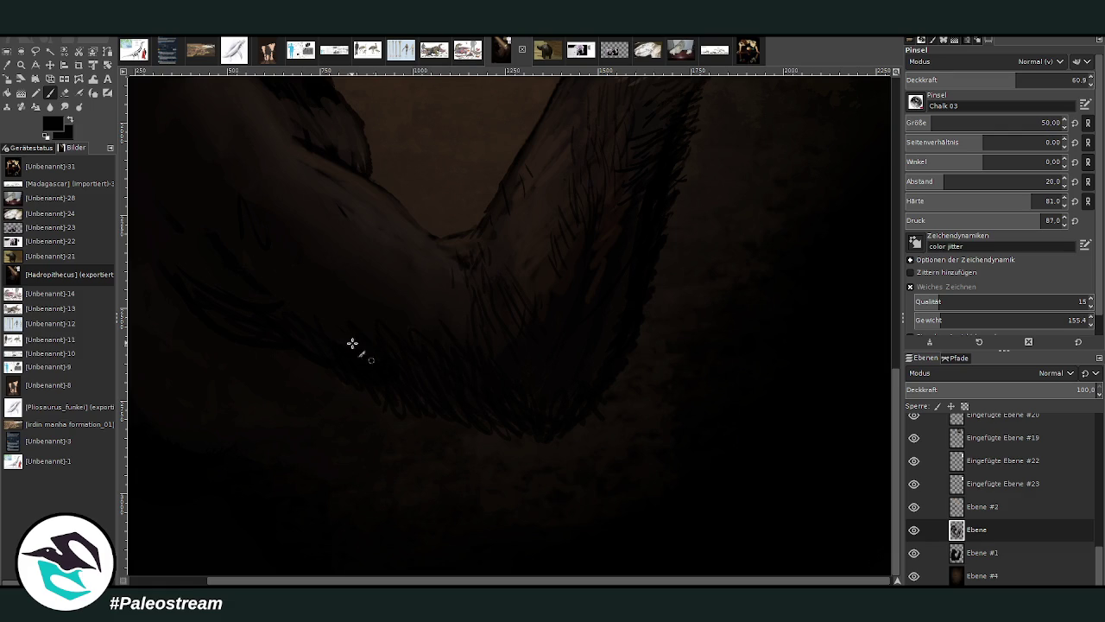
left_click(65, 106)
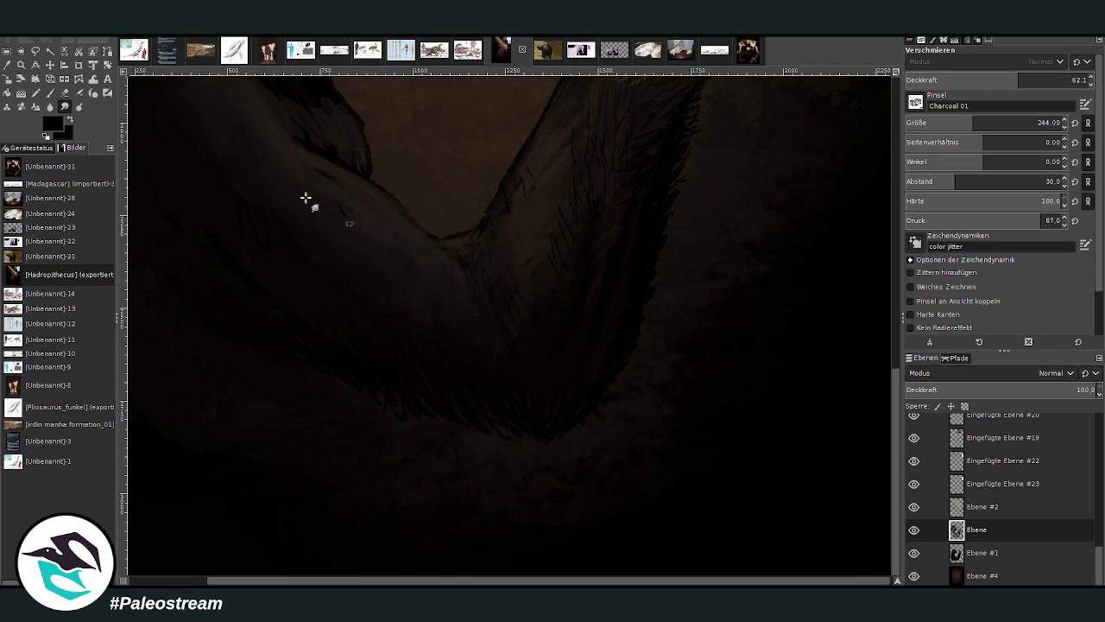
Zoom into the head and hand, back out, then close in on the upper-right skull references.
key("shift+ctrl+j")
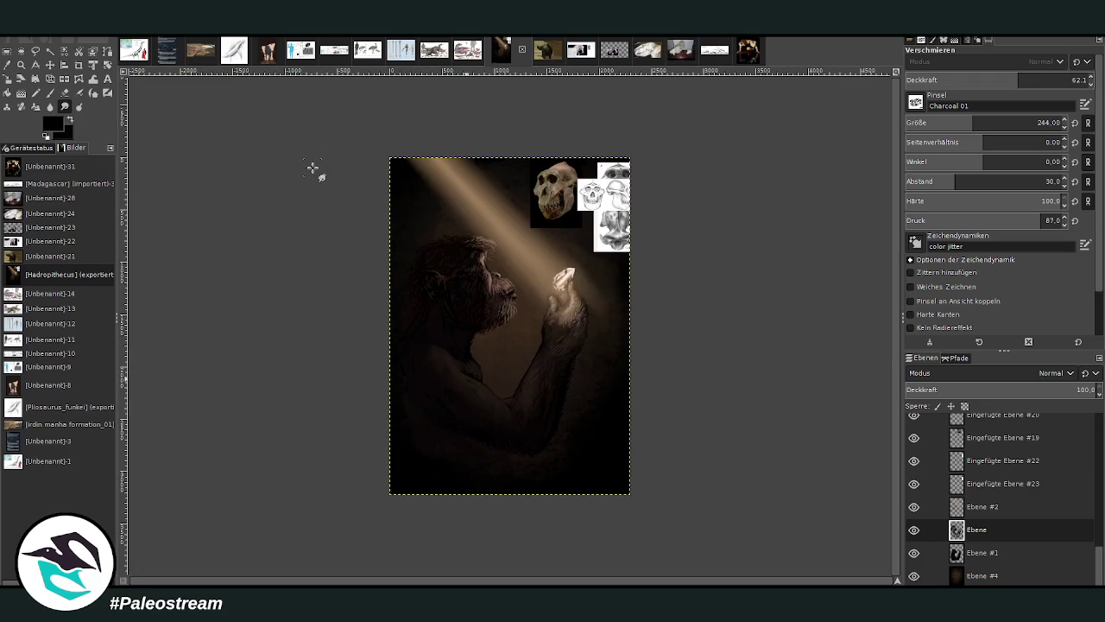
left_click(21, 64)
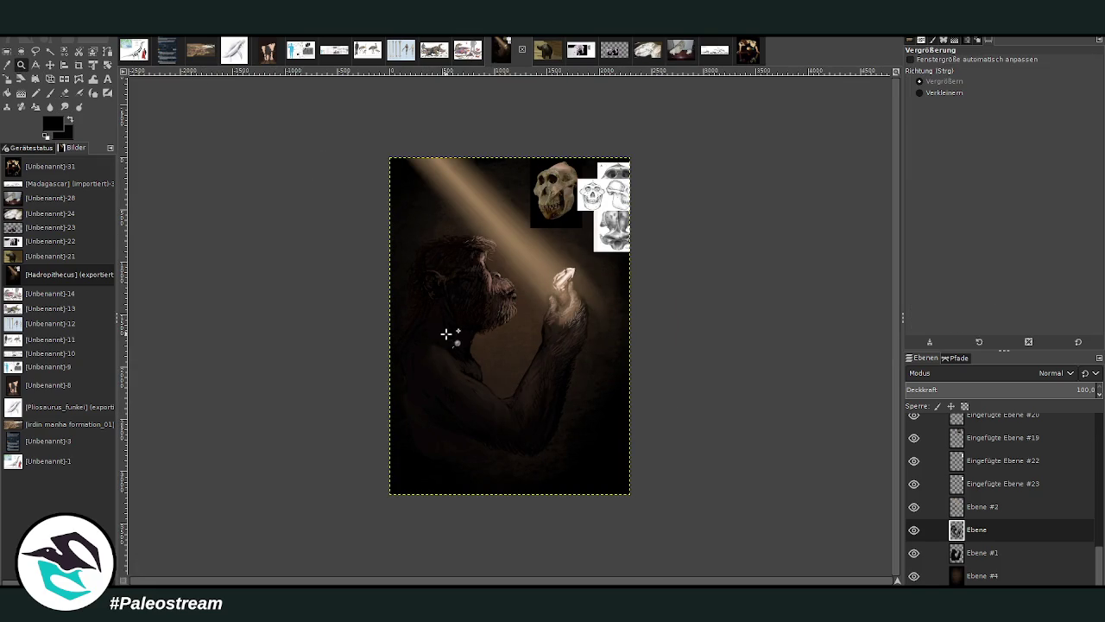
left_click_drag(435, 214, 608, 466)
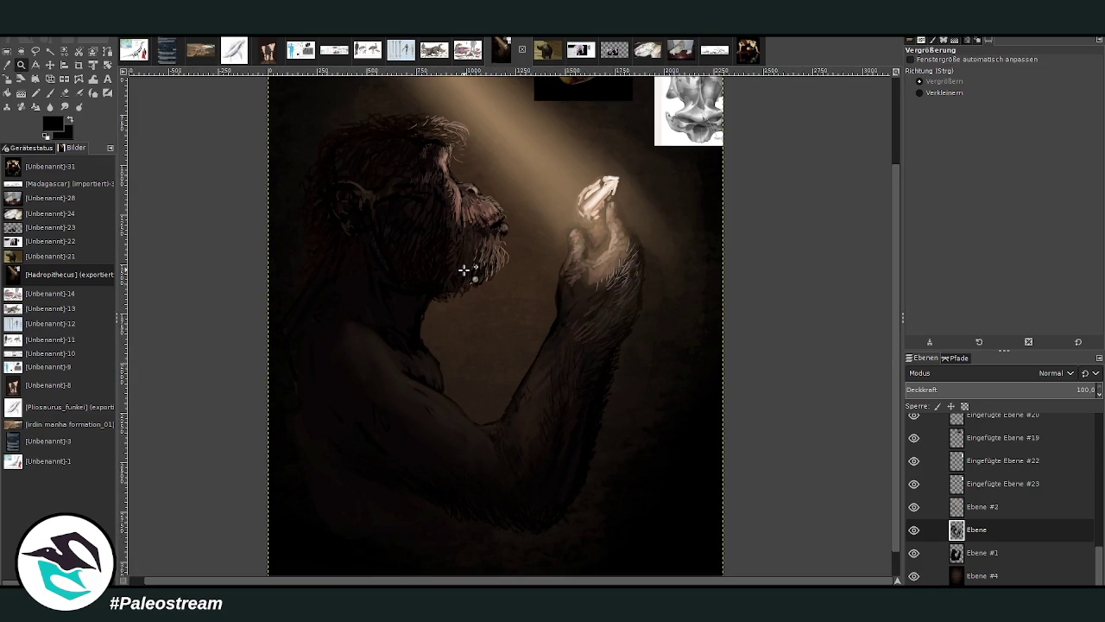
key("minus")
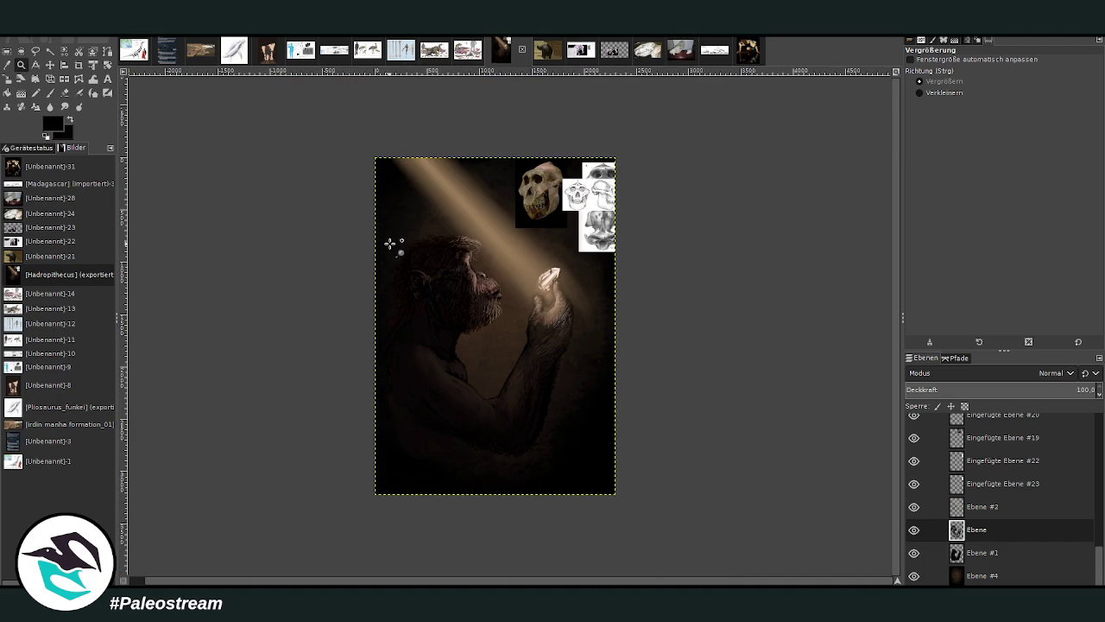
left_click_drag(413, 235, 604, 527)
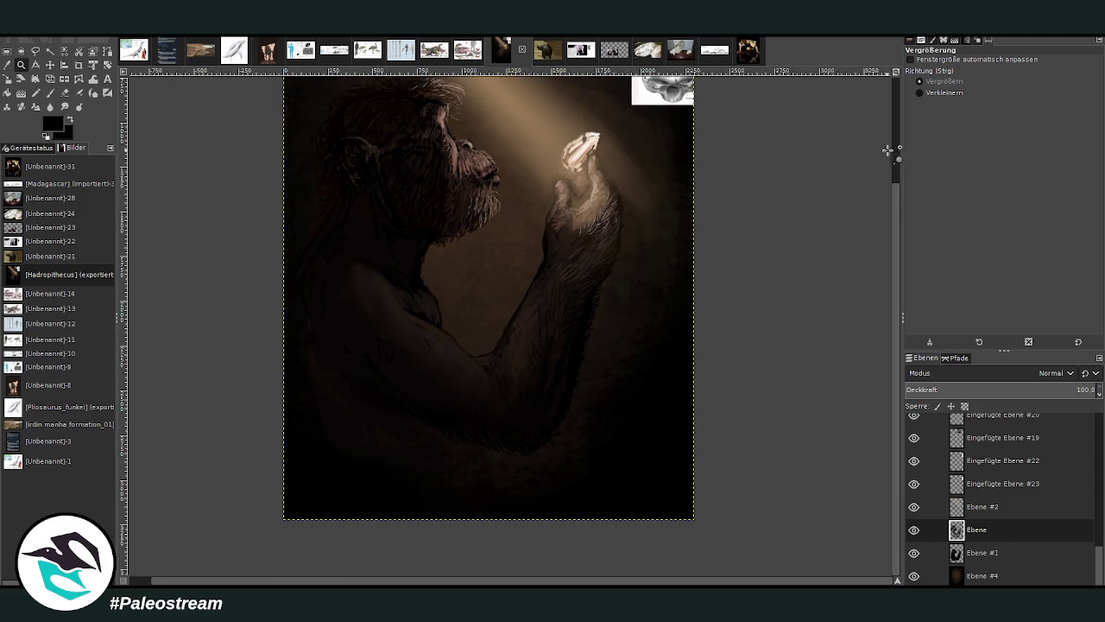
left_click_drag(371, 81, 637, 377)
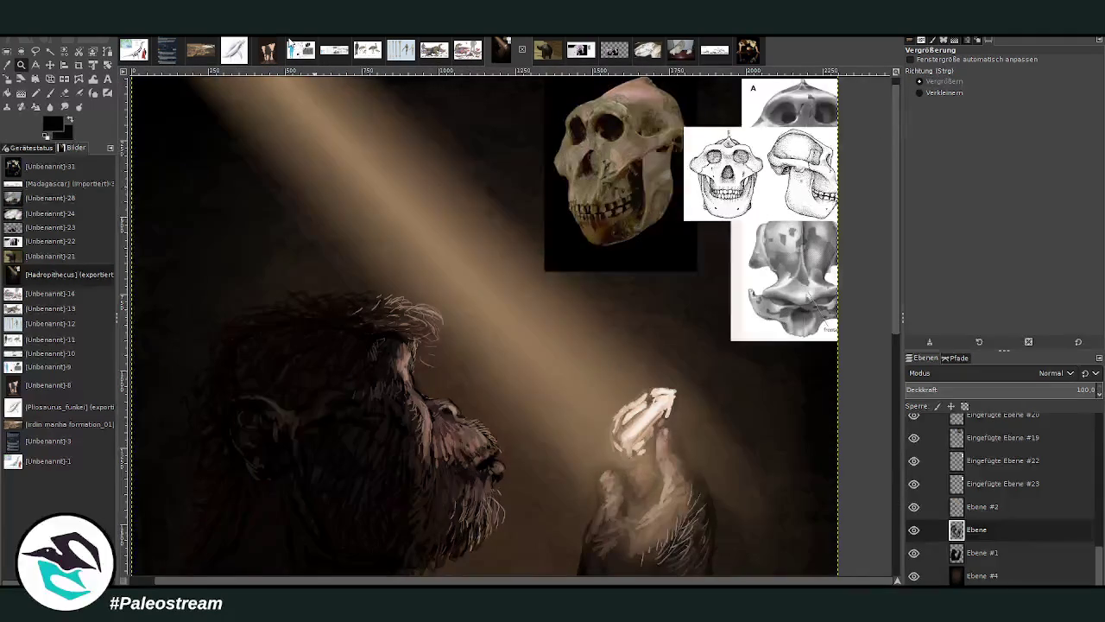
Pick a pale beige foreground and set up a small Chalk 03 paintbrush.
left_click(50, 93)
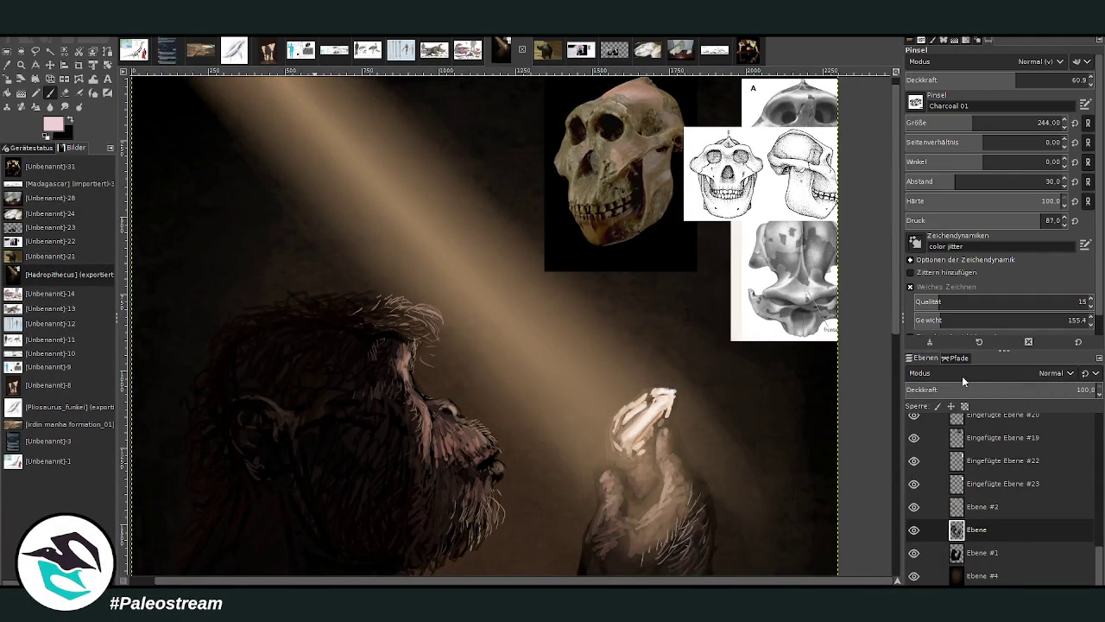
left_click(908, 123)
scroll(927, 80, "up", 10)
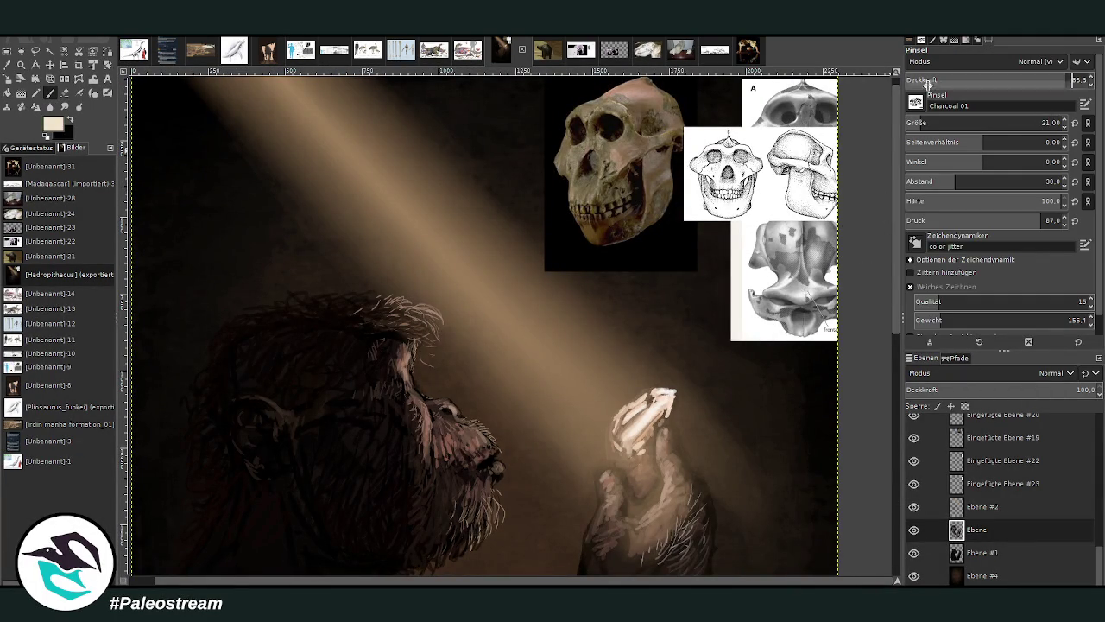
key("comma")
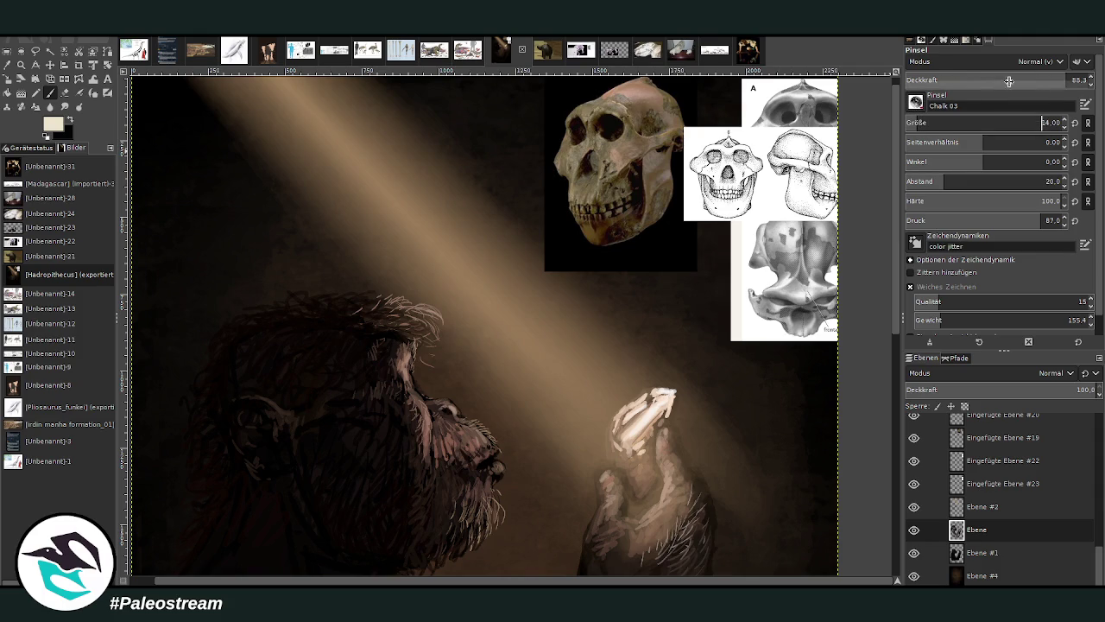
scroll(1008, 80, "up", 1)
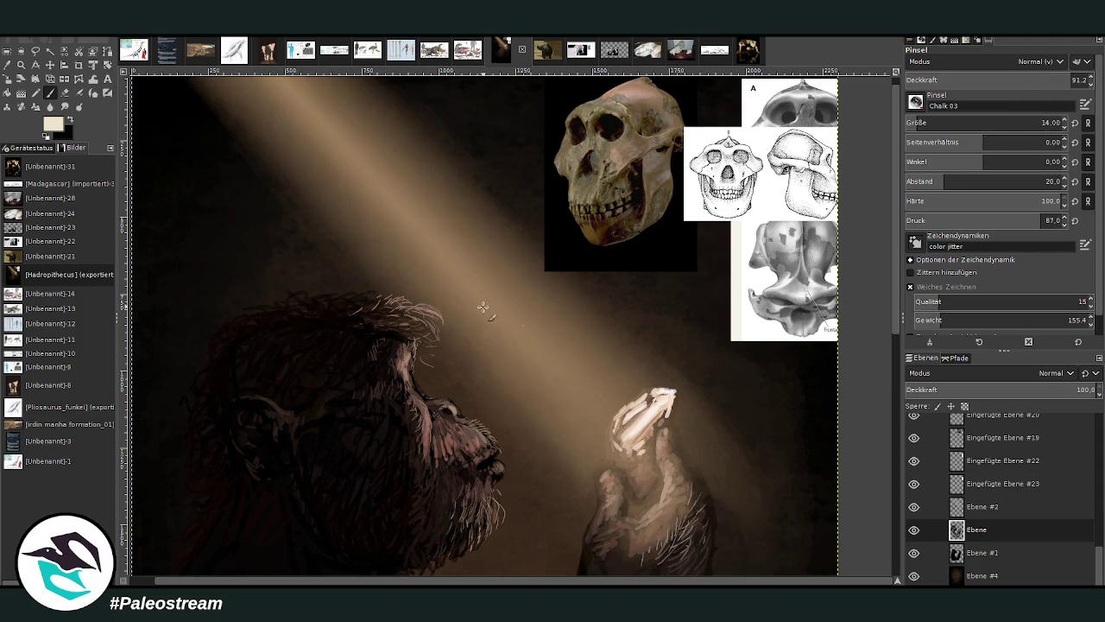
Dab seven tiny dust specks along the light beam above the head, then fit the view.
left_click(462, 260)
left_click(555, 360)
left_click(564, 350)
left_click(426, 237)
left_click(395, 186)
left_click(375, 197)
left_click(354, 167)
key("shift+ctrl+j")
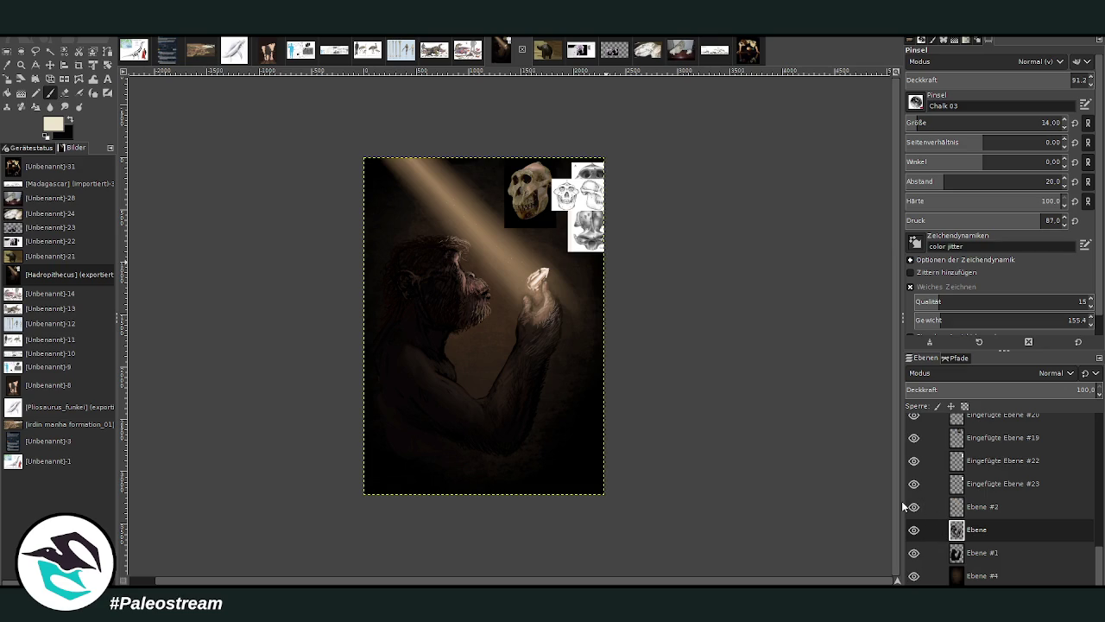
Show layer Ebene #2 to restore the light beam, zoom in, and begin renaming Ebene #4.
mouse_move(914, 484)
left_mouse_down()
mouse_move(914, 437)
mouse_move(914, 492)
left_mouse_up()
scroll(915, 473, "up", 1)
scroll(917, 497, "down", 2)
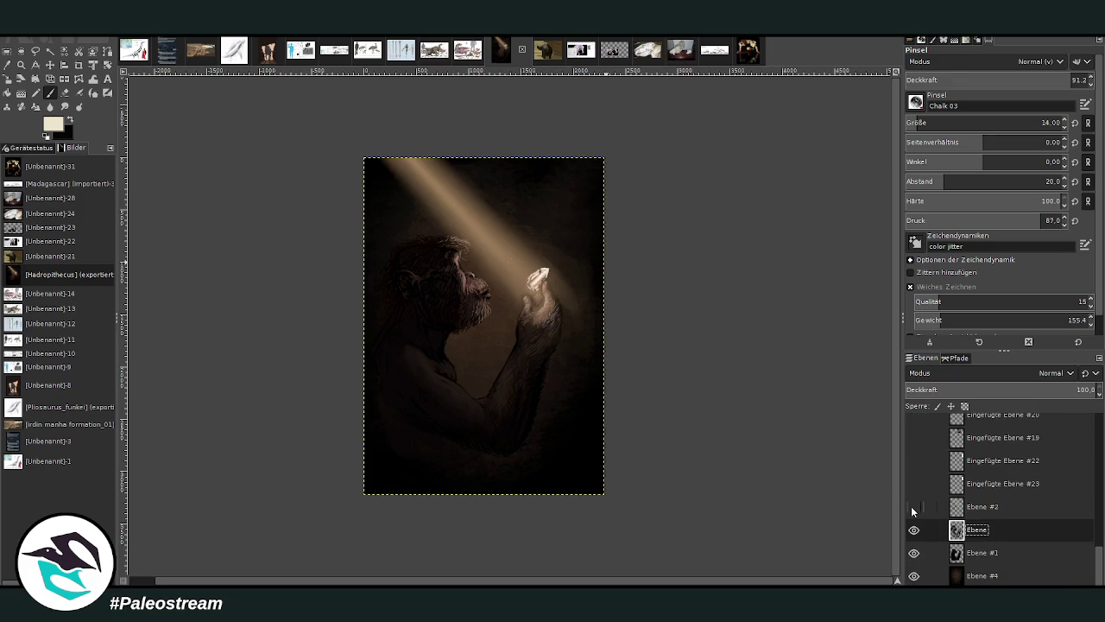
left_click(914, 506)
key("z")
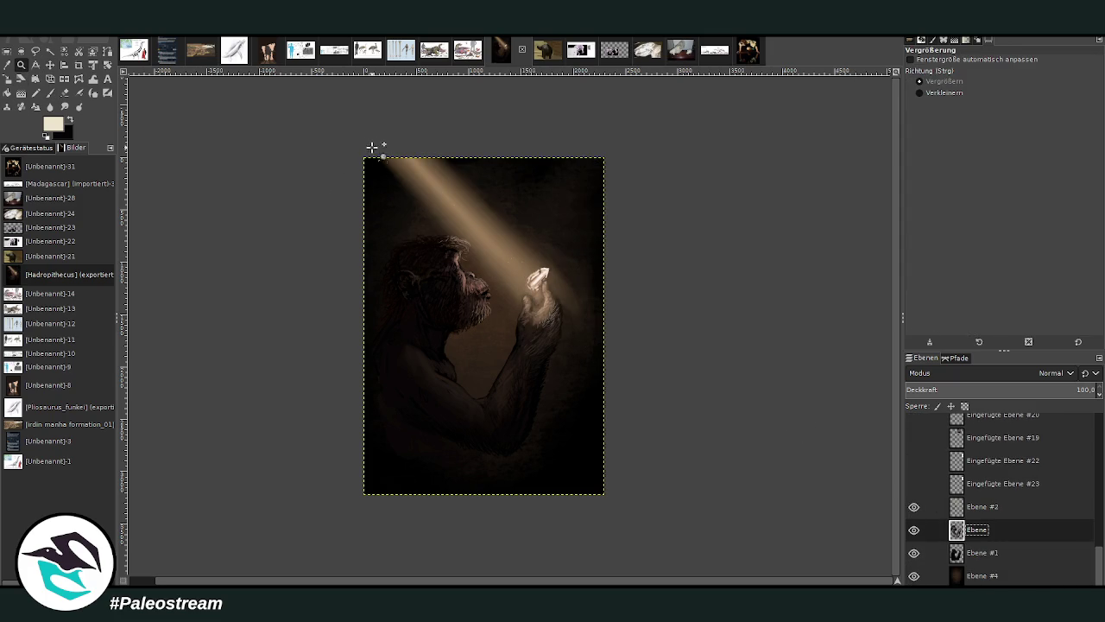
left_click_drag(365, 146, 646, 506)
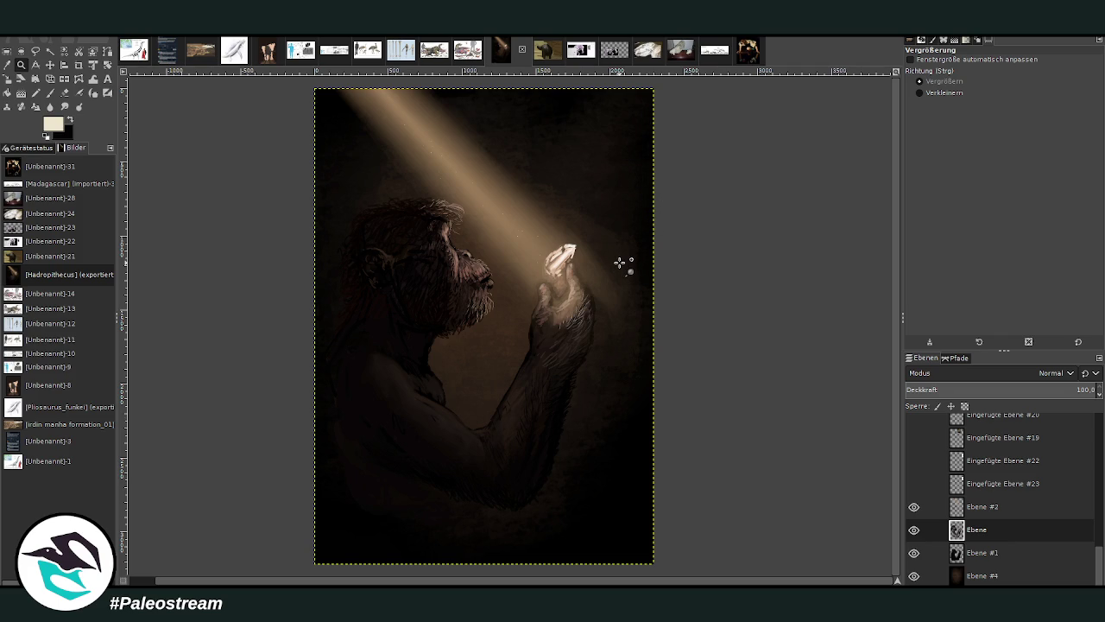
double_click(985, 575)
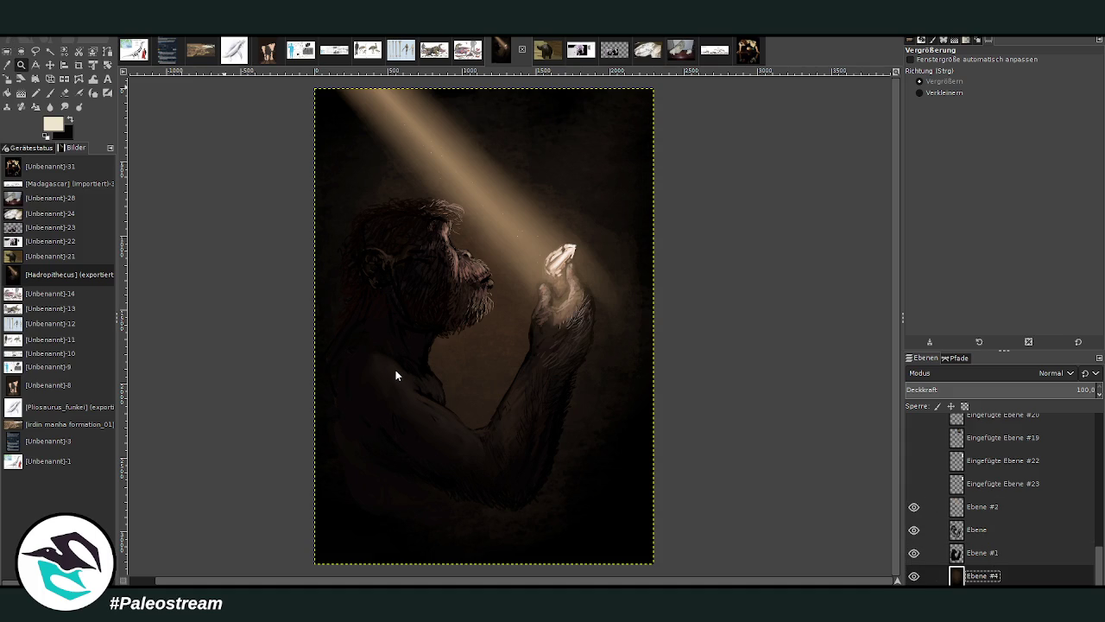
Leave the Ebene #4 name unchanged and duplicate the painting as a new image with Ctrl+D.
key("Return")
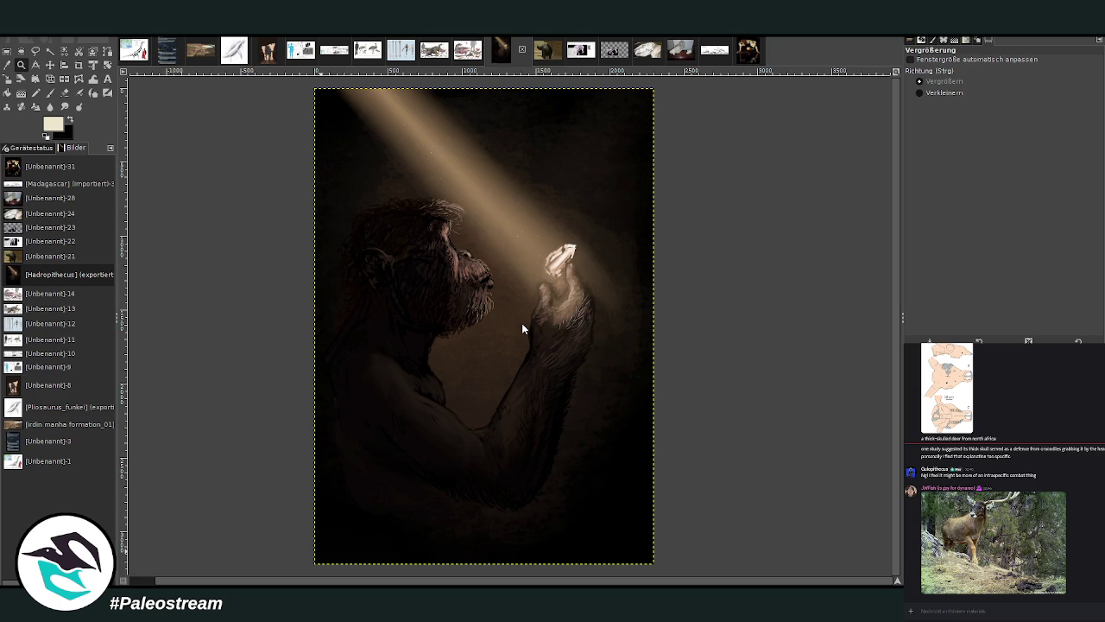
key("ctrl+d")
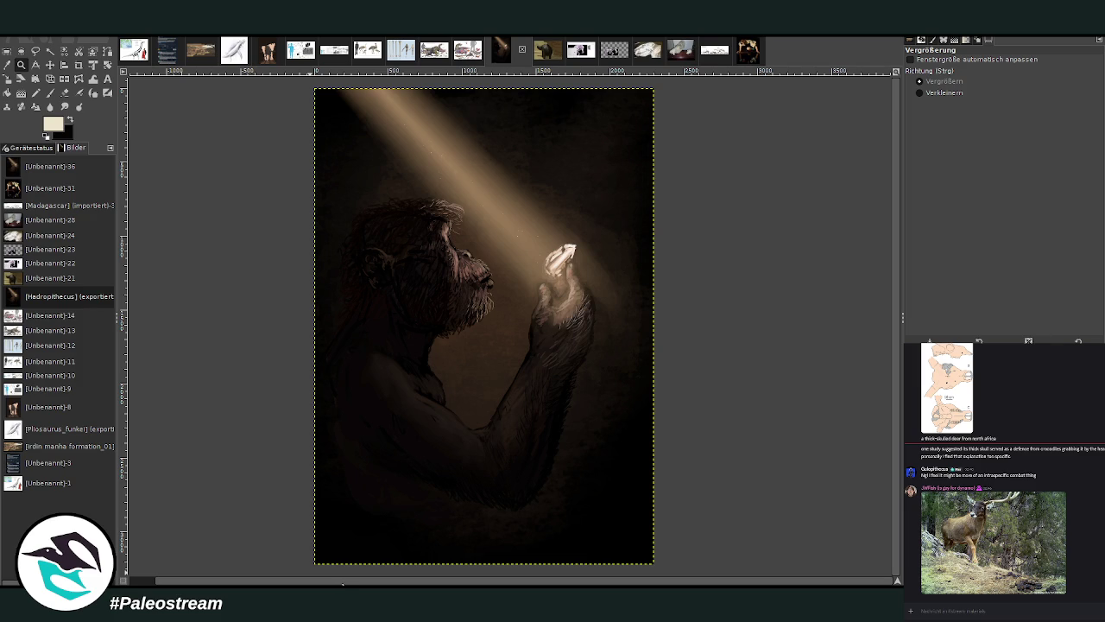
Fit the painting, compare it with and without the light effects, and set a radial Gradient tool.
scroll(348, 582, "left", 1)
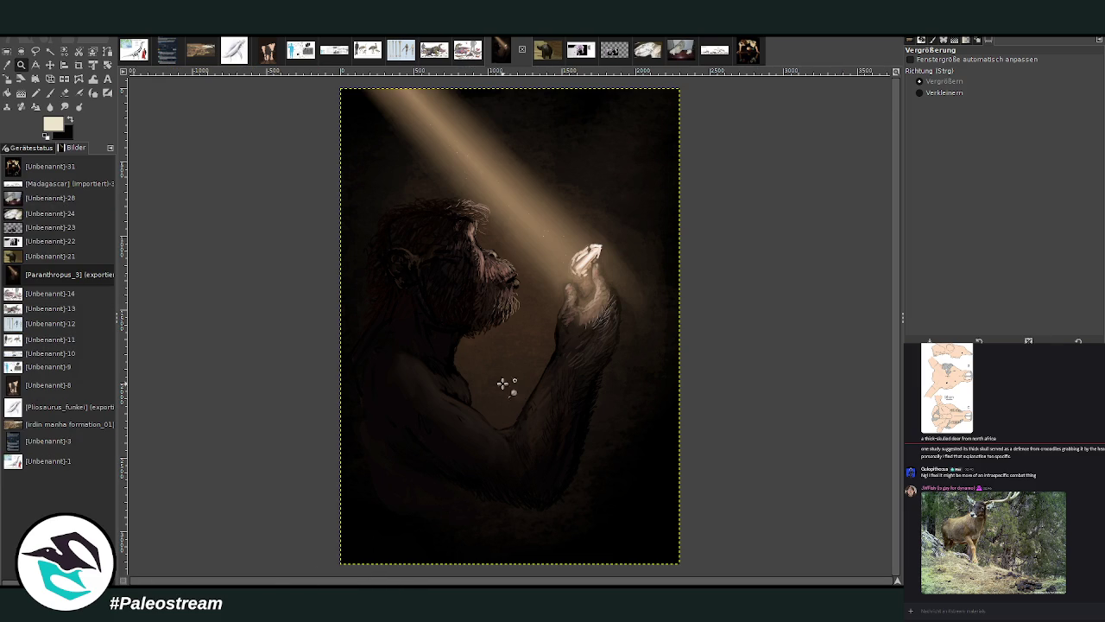
left_click_drag(337, 80, 683, 560)
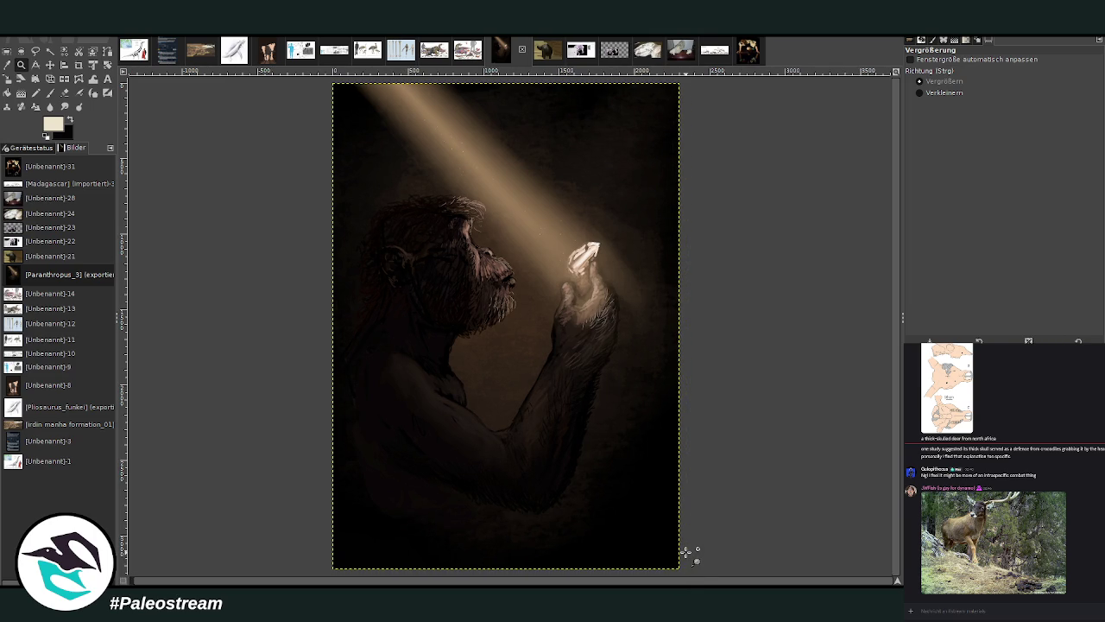
key("ctrl+z")
key("ctrl+y")
left_click(50, 95)
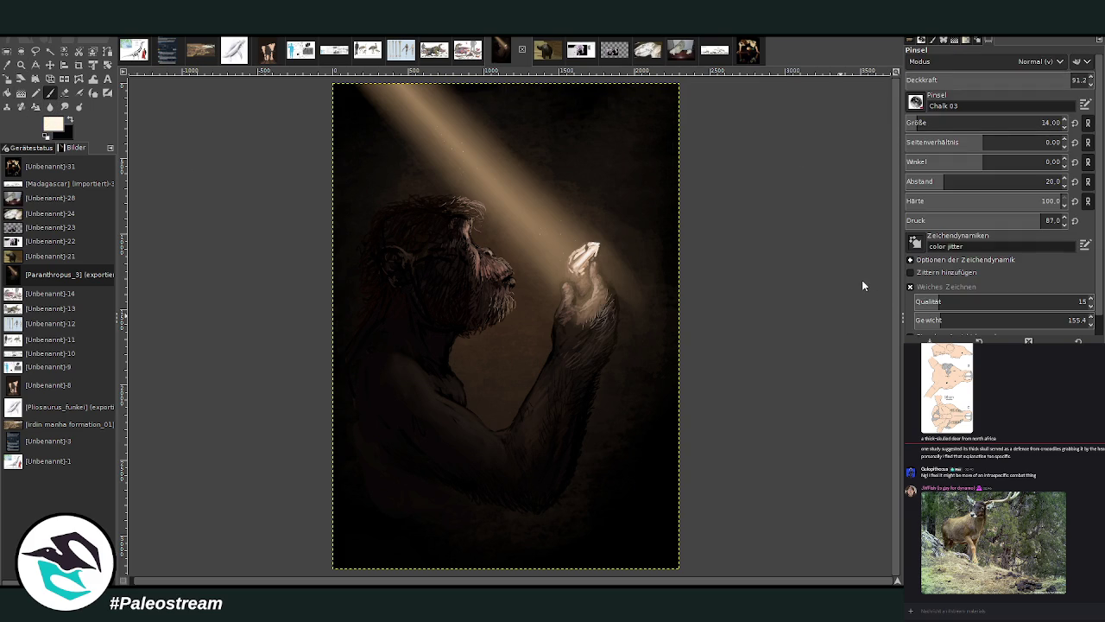
left_click(22, 92)
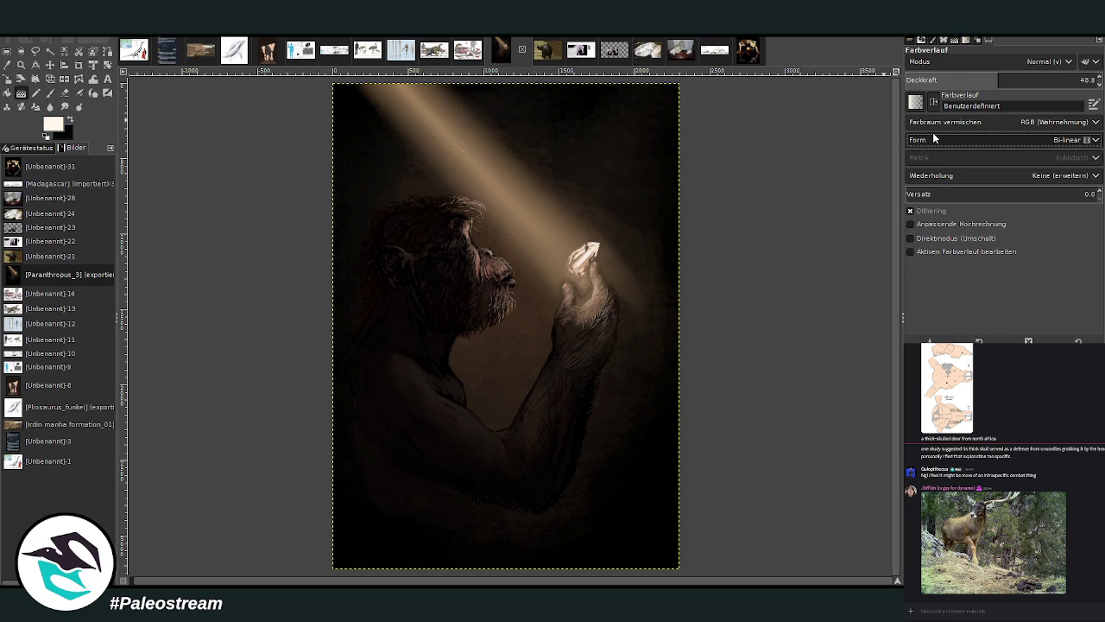
key("Down")
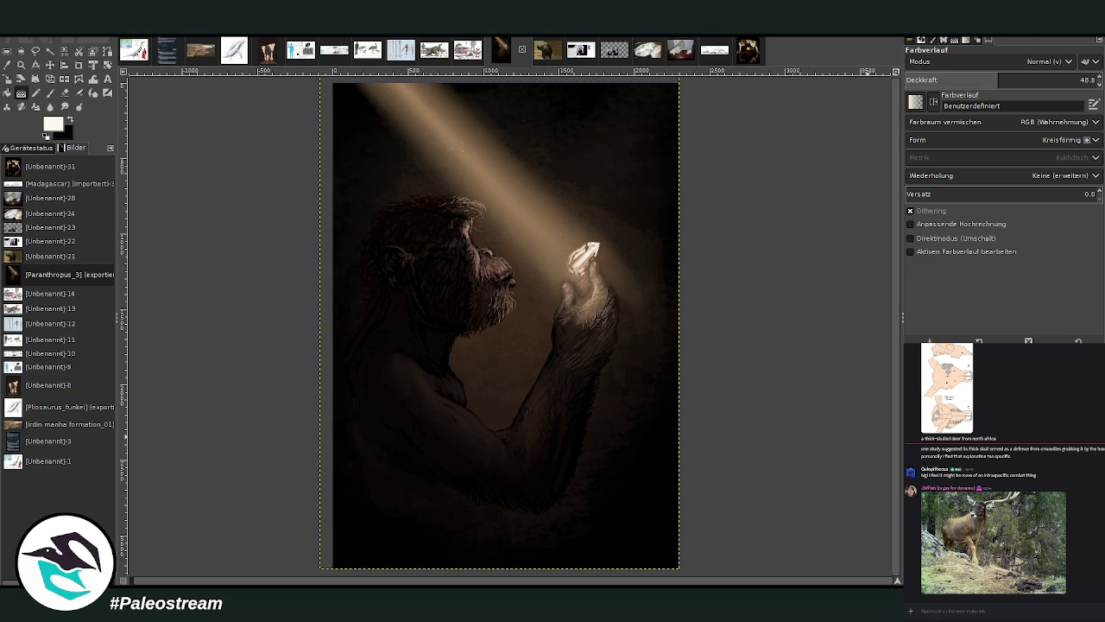
Draw a radial glow around the crystal, undo trial versions, and apply a smaller final glow.
left_click_drag(588, 250, 621, 265)
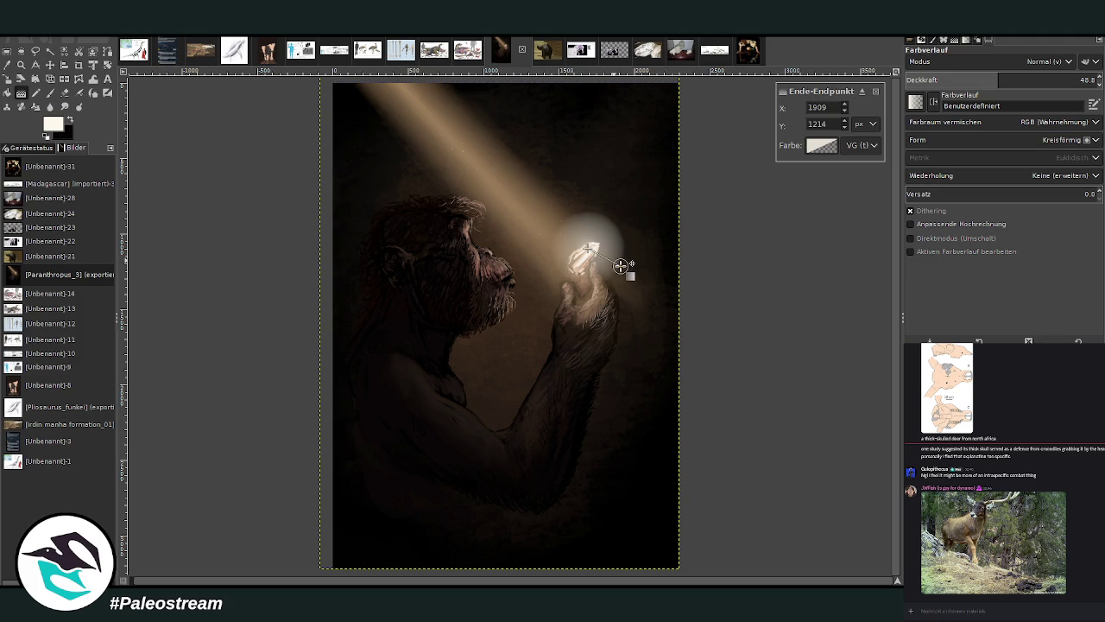
key("Return")
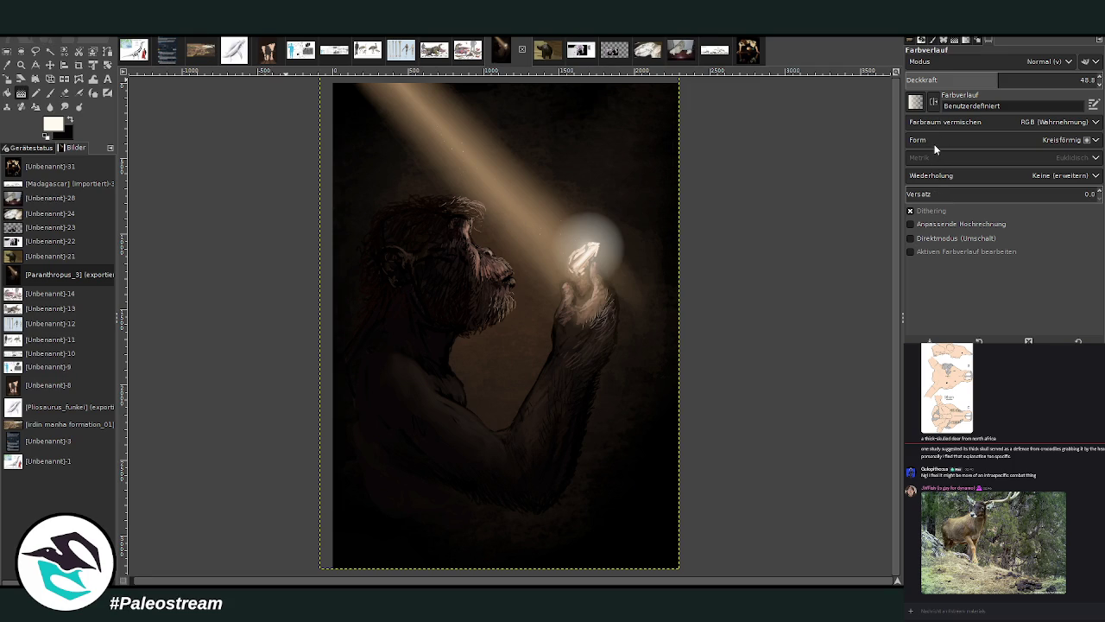
key("ctrl+z")
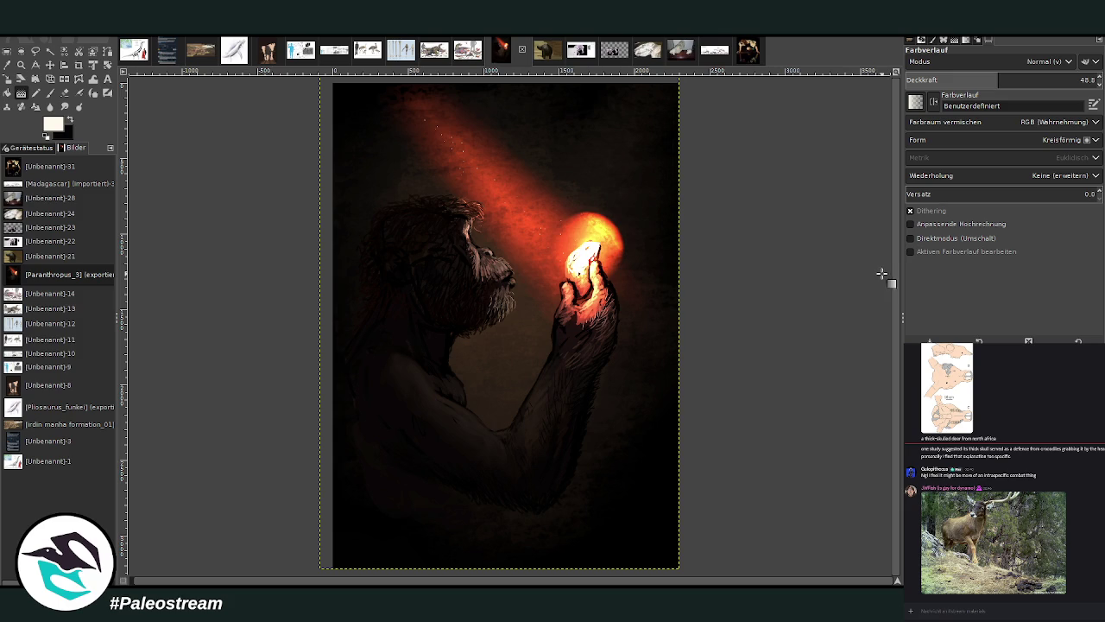
key("ctrl+y")
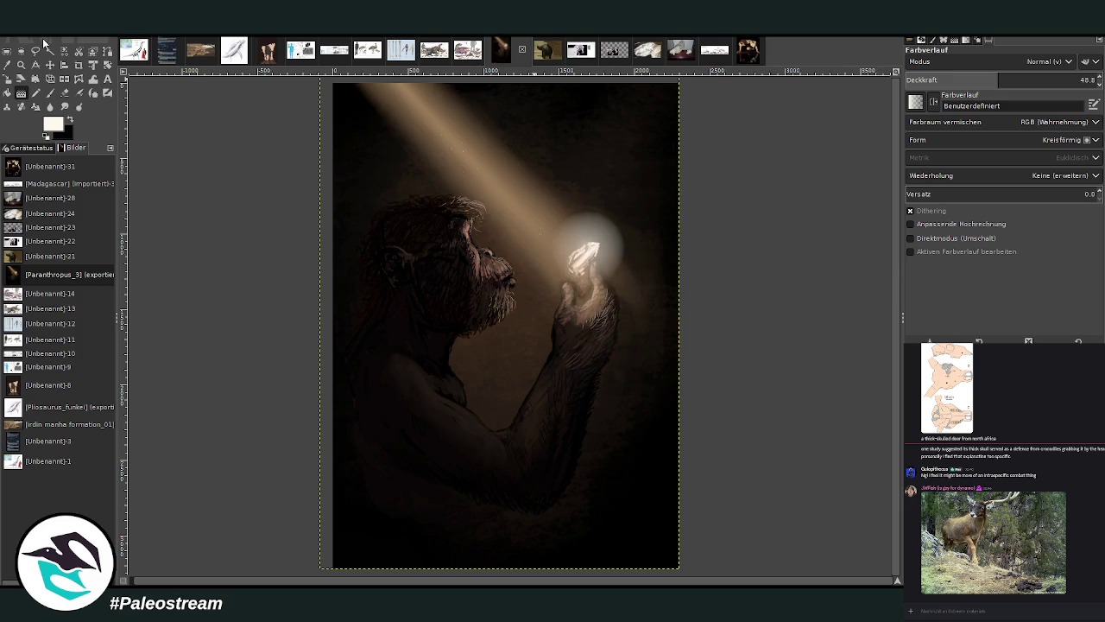
key("ctrl+z")
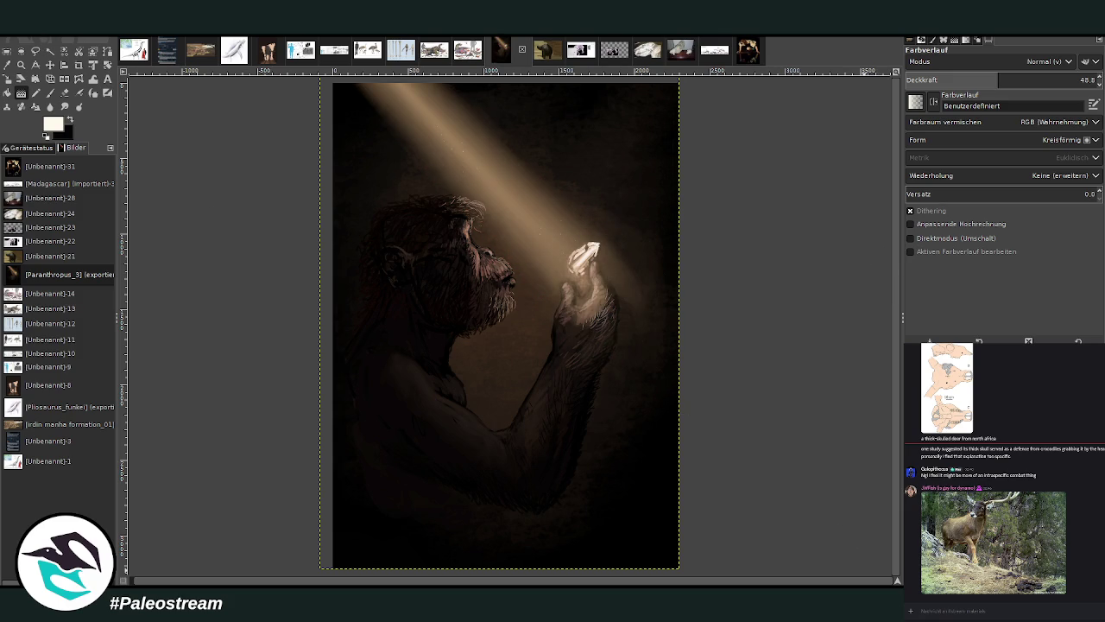
key("ctrl+z")
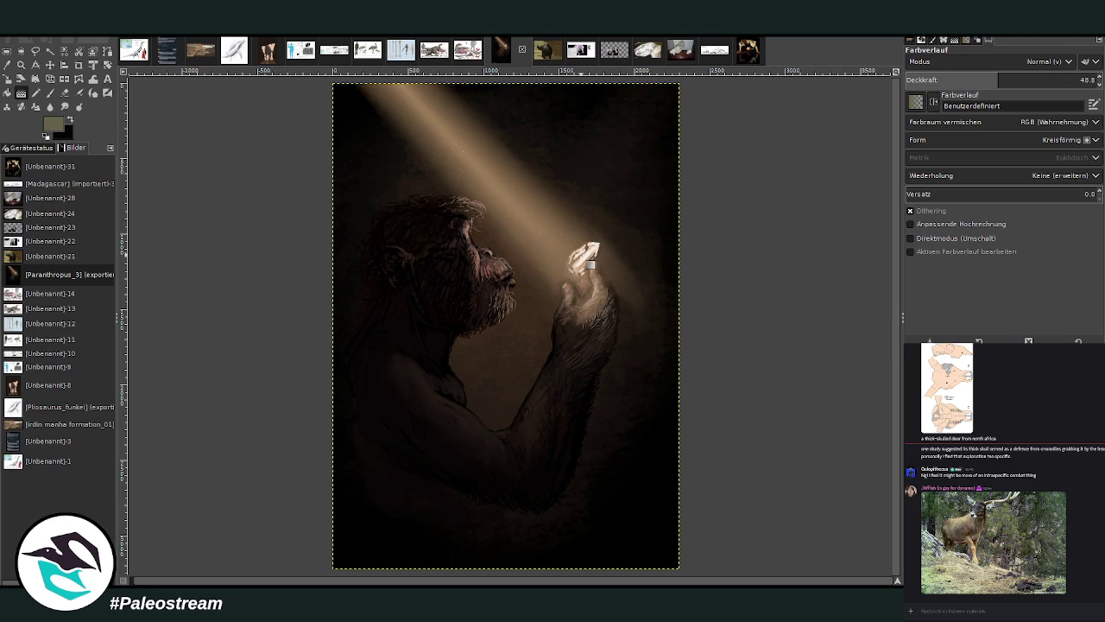
left_click_drag(587, 254, 615, 264)
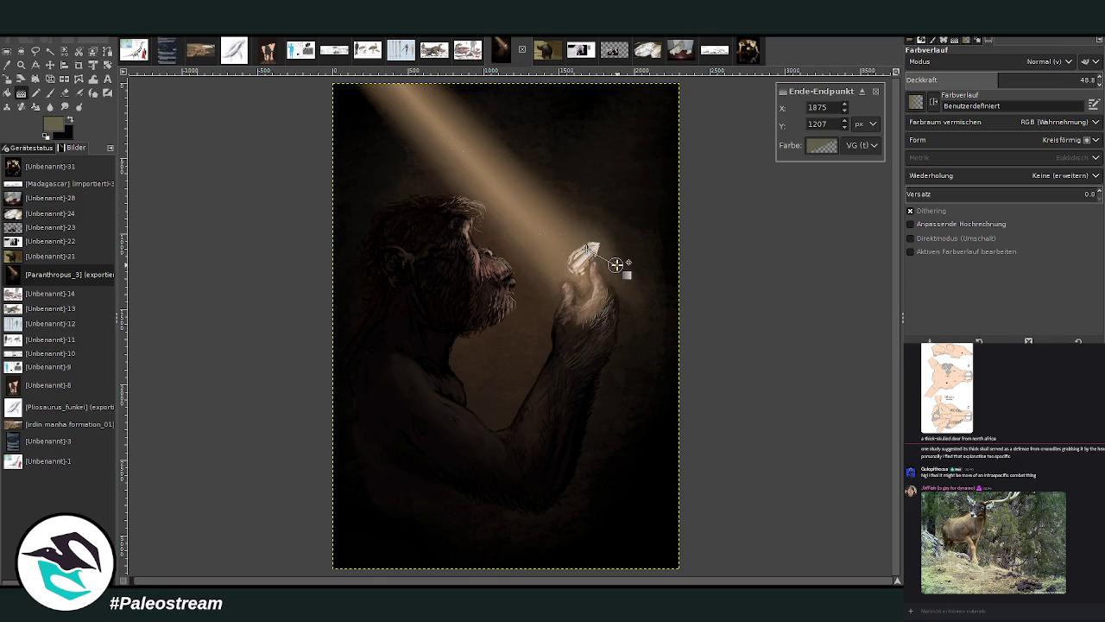
key("Return")
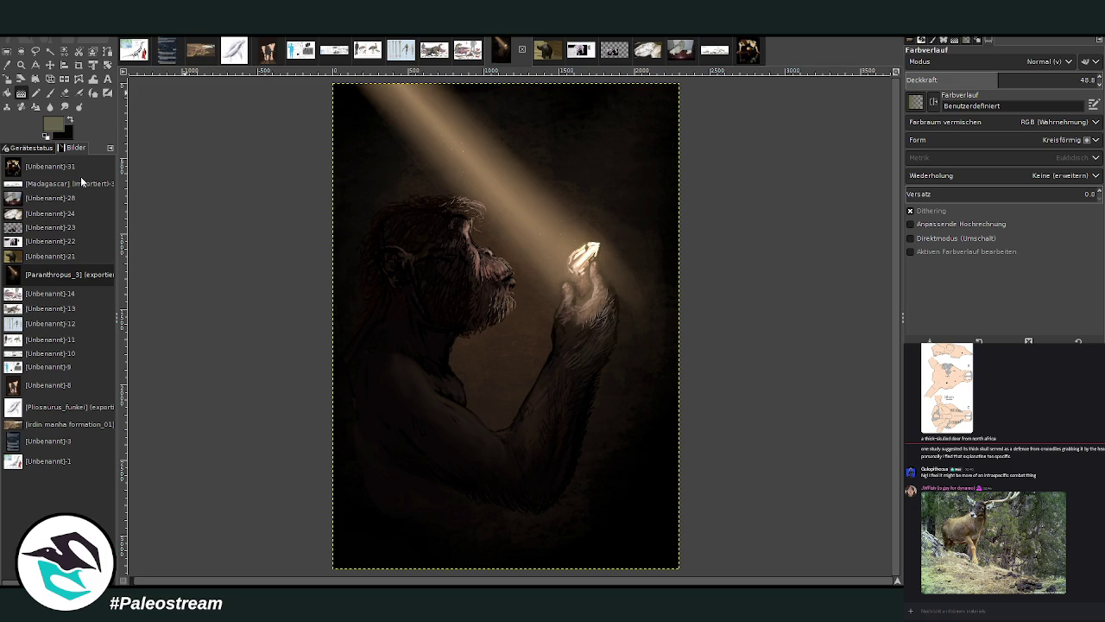
Make another copy of the finished hominin painting with Ctrl+D, keeping the layer name unchanged.
key("ctrl+d")
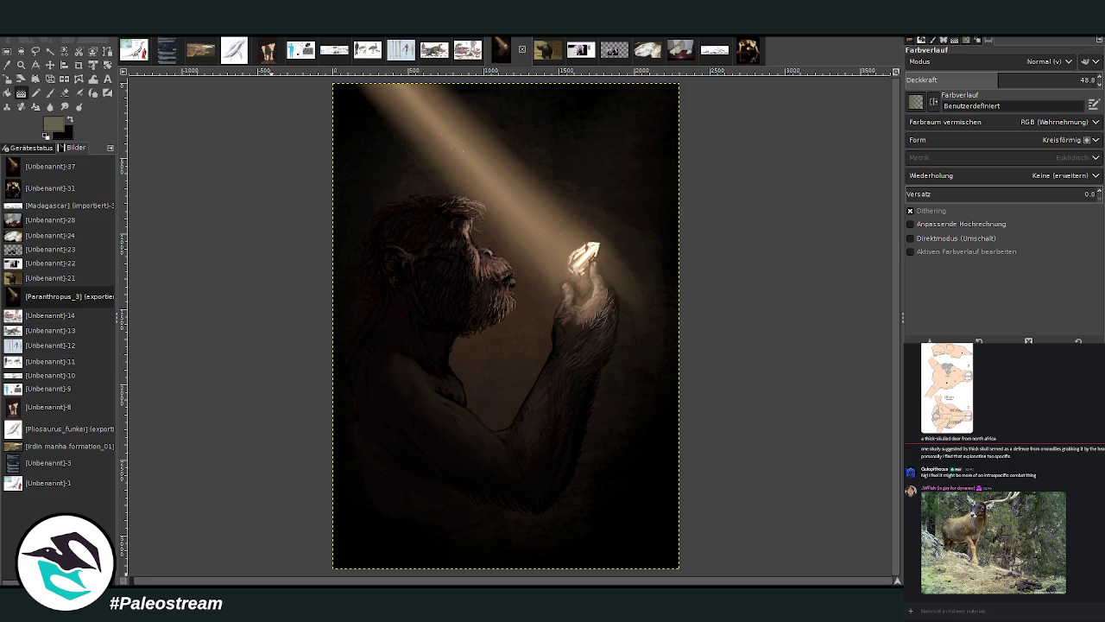
scroll(58, 319, "down", 1)
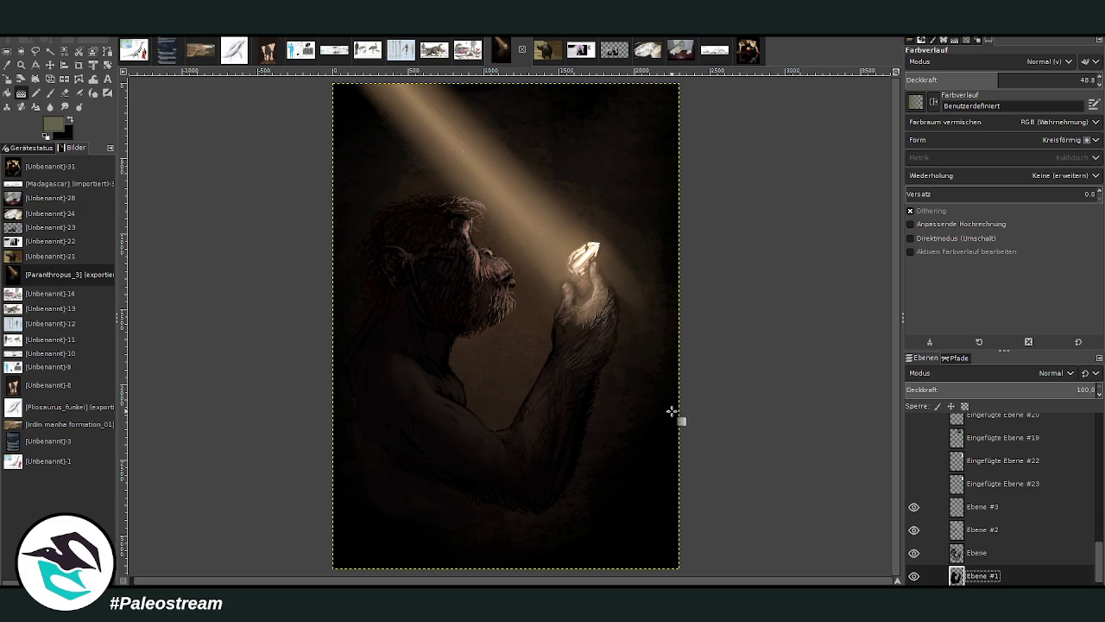
scroll(1017, 534, "down", 1)
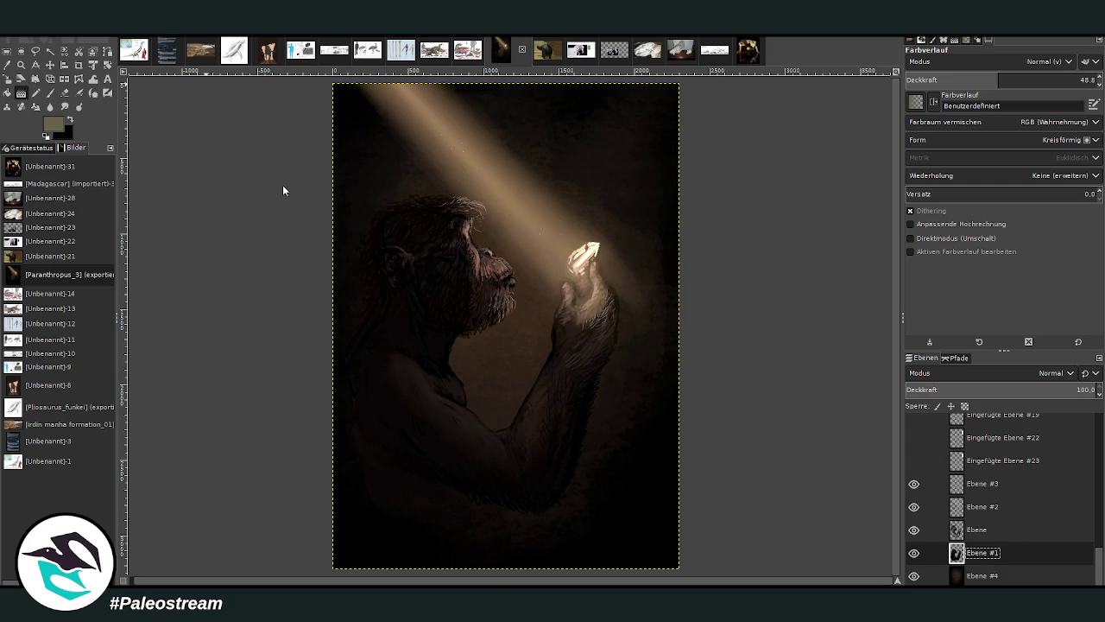
key("Return")
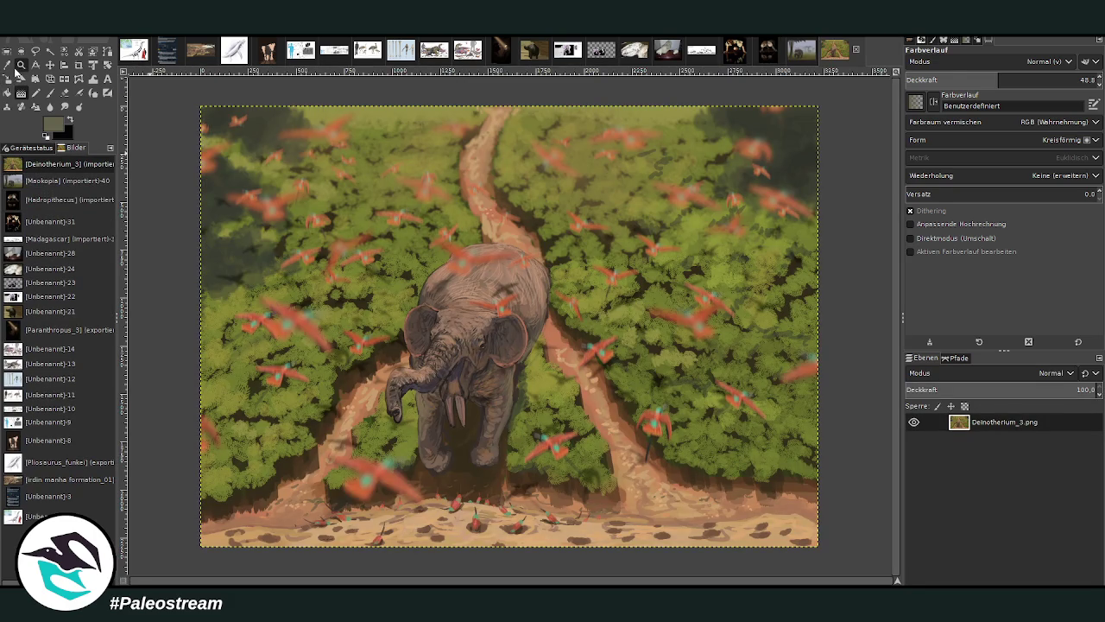
Zoom the Deinotherium_3.png painting so it fills the window.
left_click(21, 65)
left_click_drag(193, 100, 824, 557)
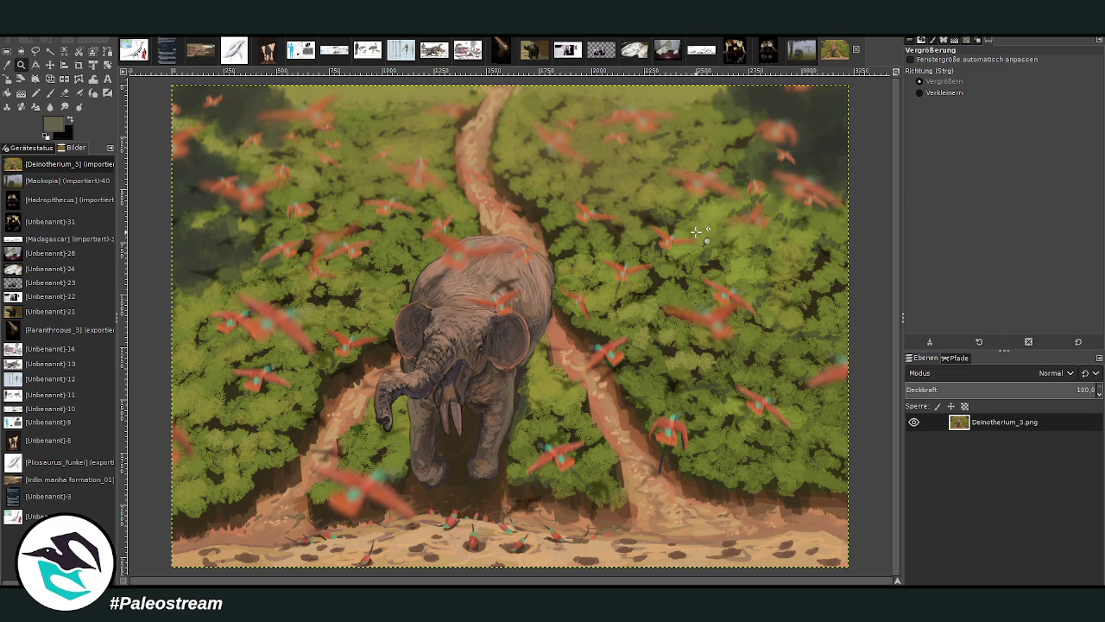
Show the Maokopia.png painting and zoom it to fill the window.
left_click(801, 54)
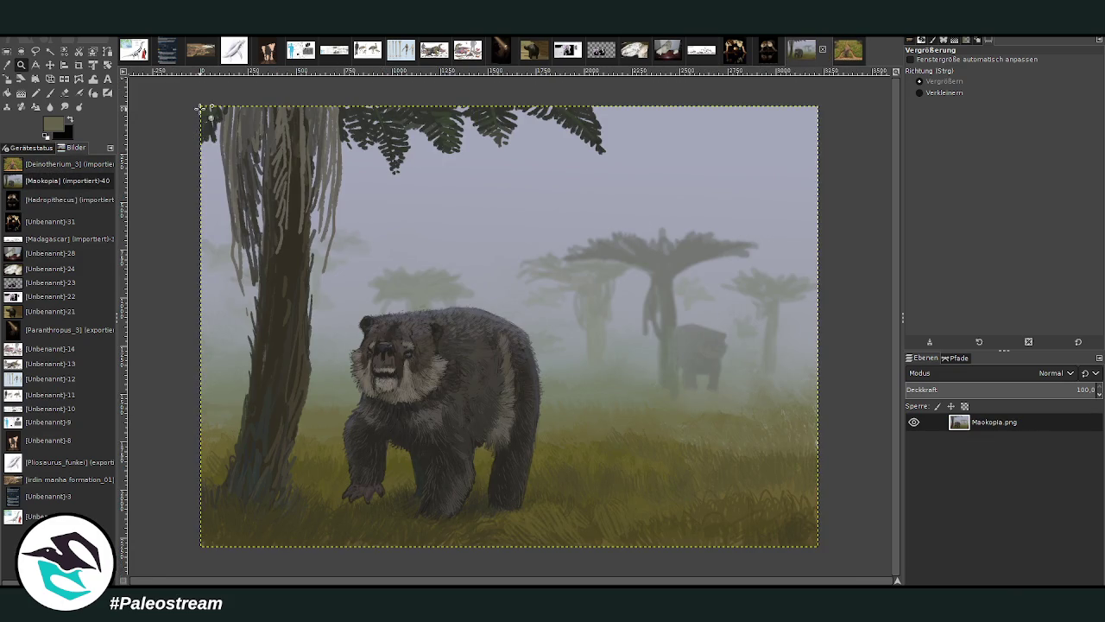
left_click_drag(199, 100, 821, 553)
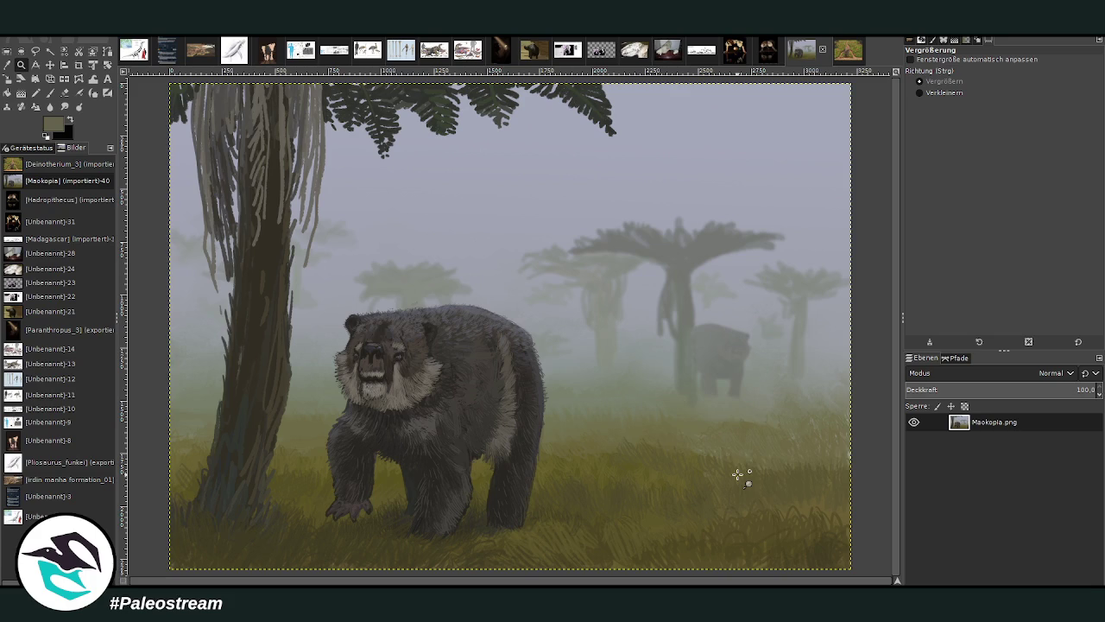
Switch to the Hadropithecus.png painting and zoom in on the crouching primate and its reflection.
left_click(767, 57)
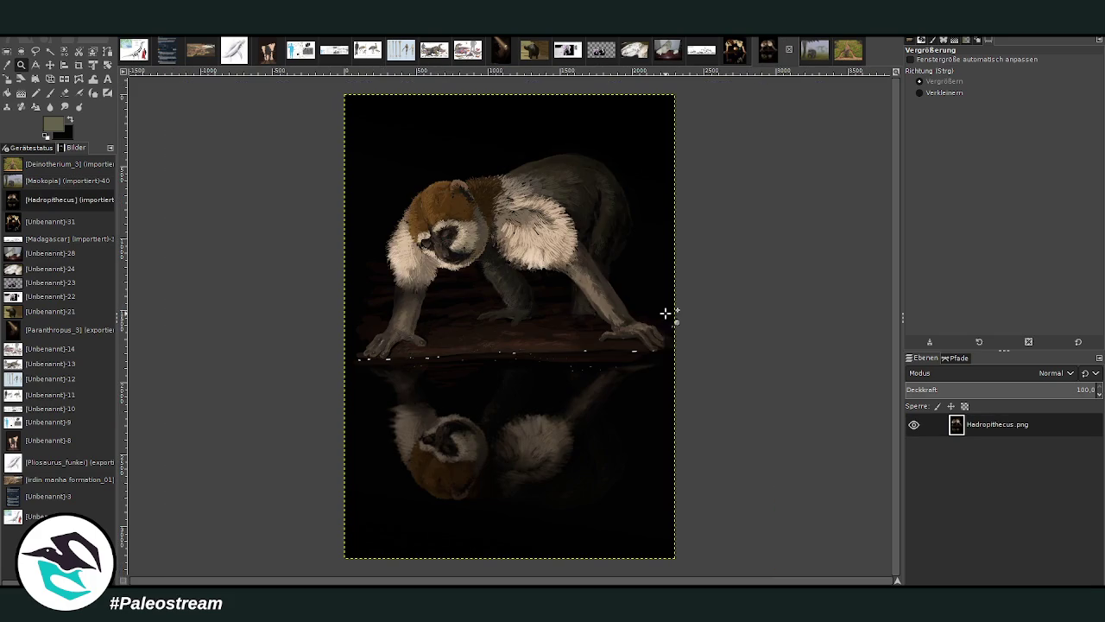
left_click_drag(339, 90, 689, 562)
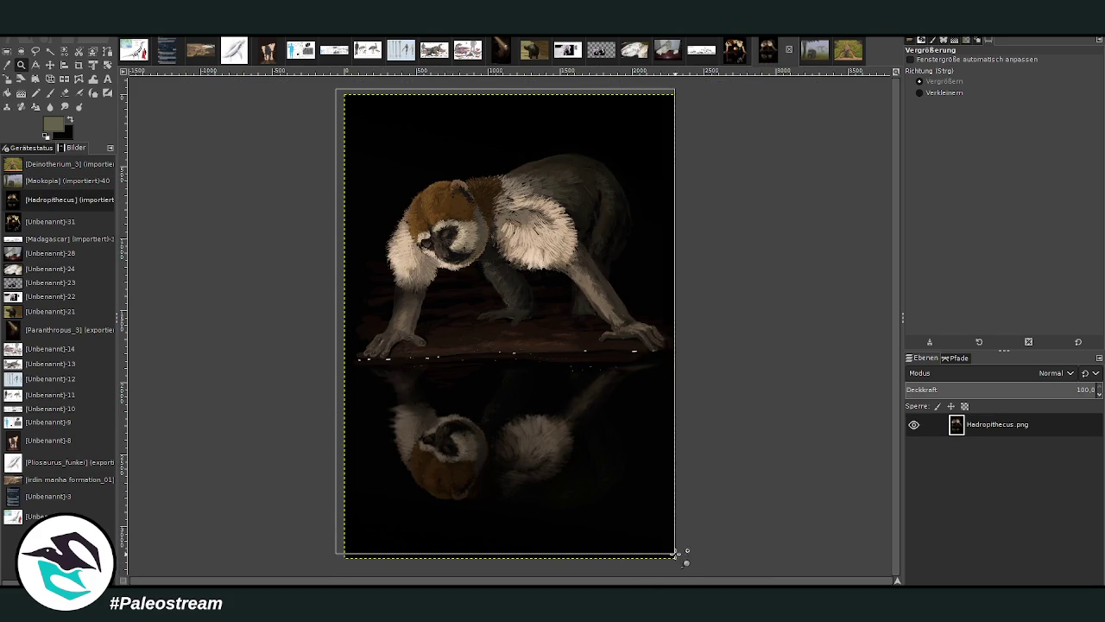